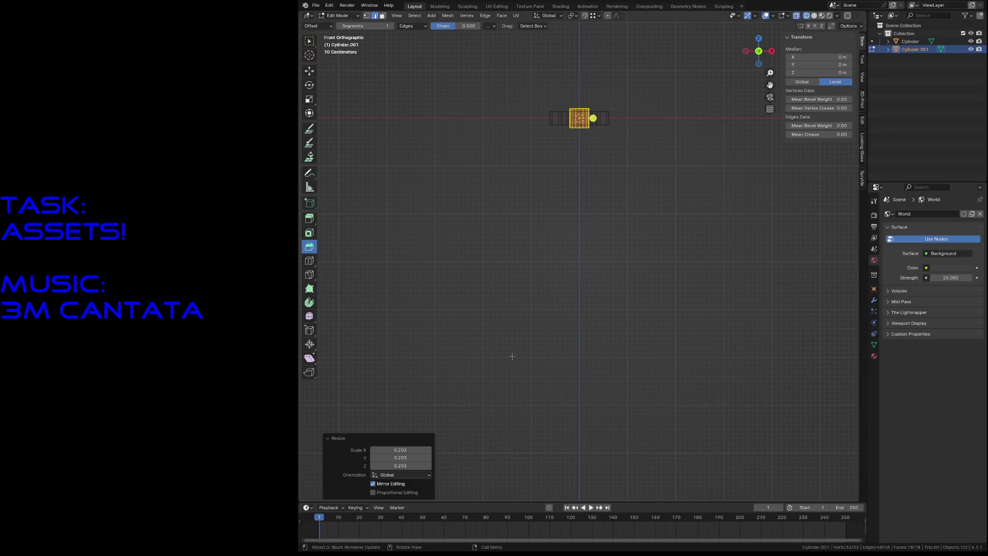
- Raise the selected faces of the inner cylinder straight up along Z
scroll(592, 345, "down", 2)
key("g")
key("z")
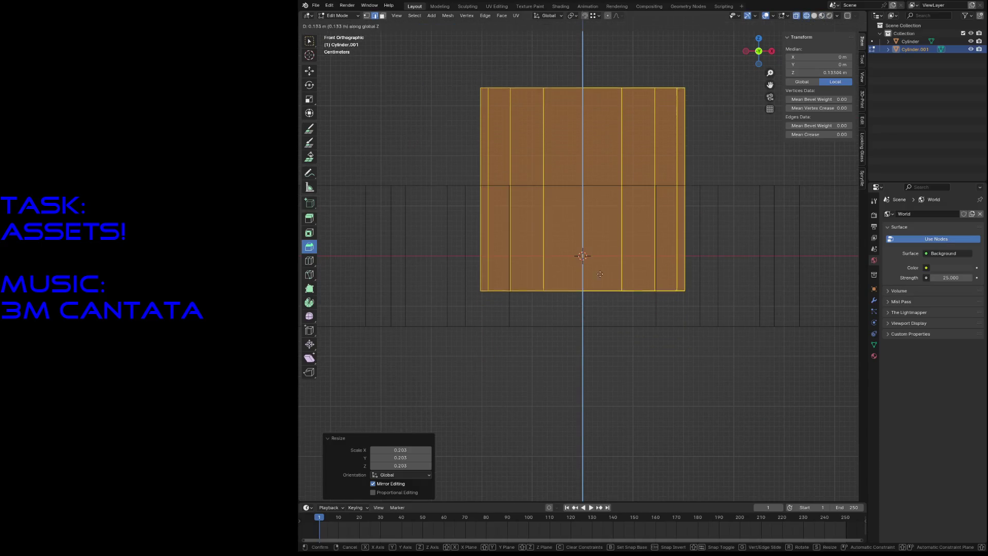
left_click(704, 243)
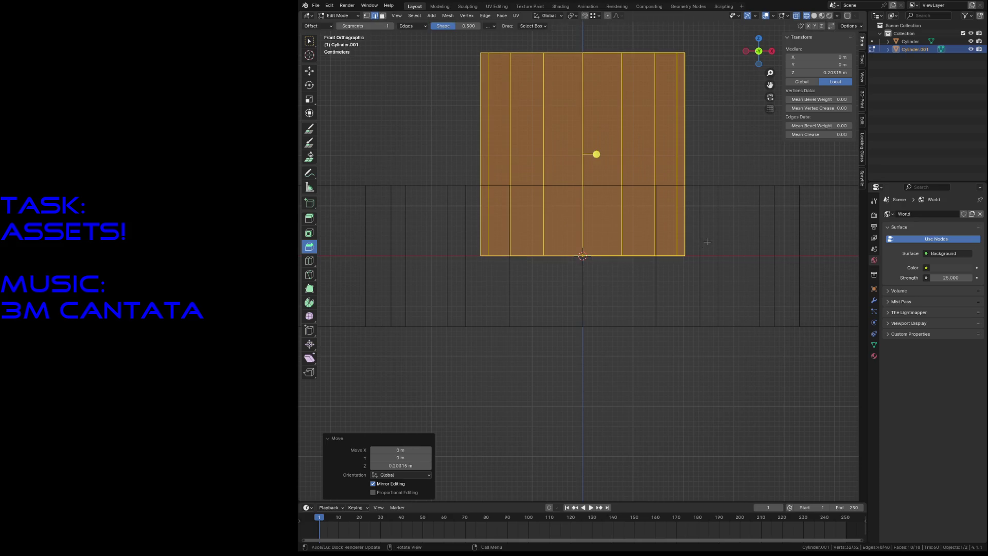
- Select the column's top edge loop and set its Median Z to 0.5 m
scroll(720, 245, "down", 3)
scroll(633, 237, "up", 2)
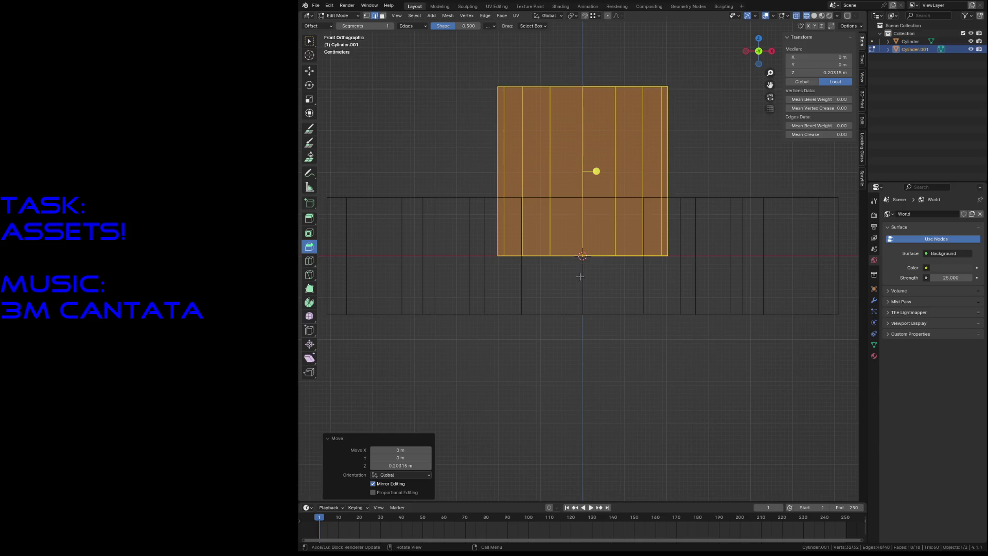
key("alt+a")
left_click_drag(468, 246, 658, 279)
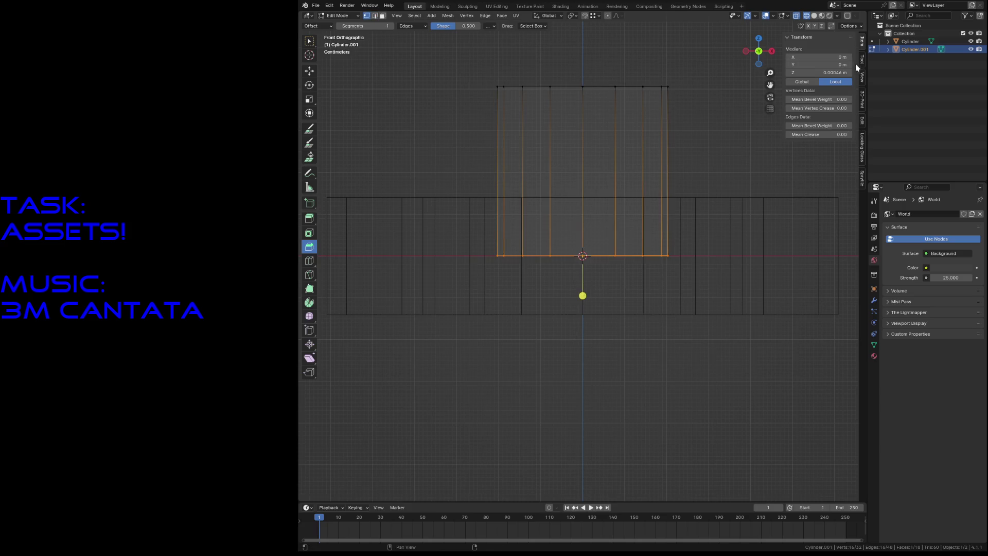
key("Return")
left_click_drag(462, 69, 704, 116)
type("0")
key("Return")
left_click(830, 75)
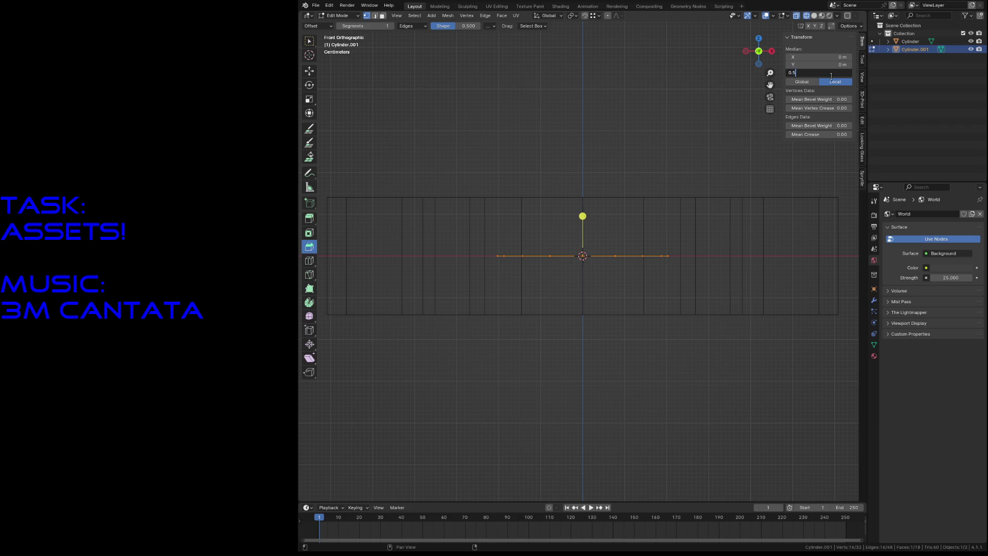
key("Return")
- Raise the top loop along Z to about 0.65 m
scroll(648, 148, "down", 8)
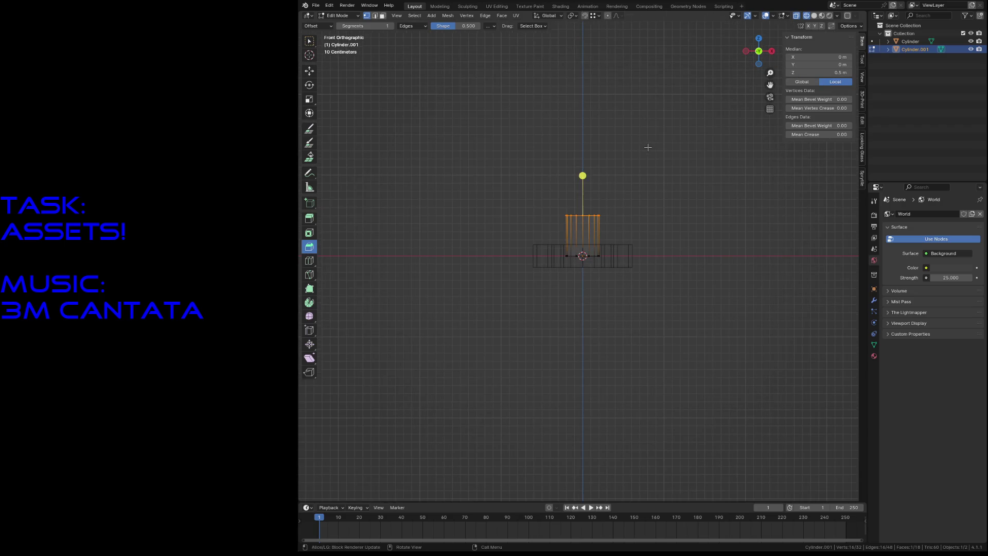
scroll(647, 146, "up", 3)
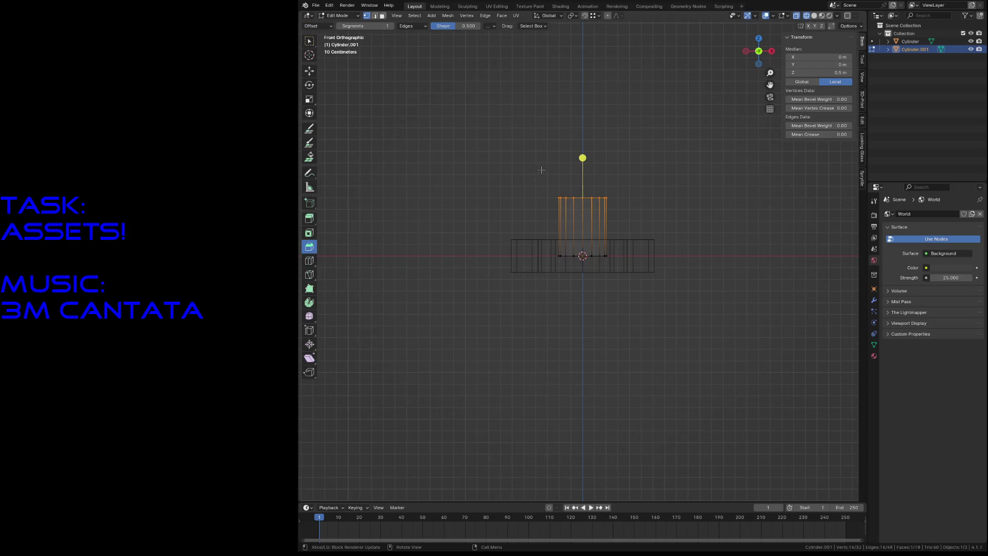
key("g")
key("z")
left_click(634, 196)
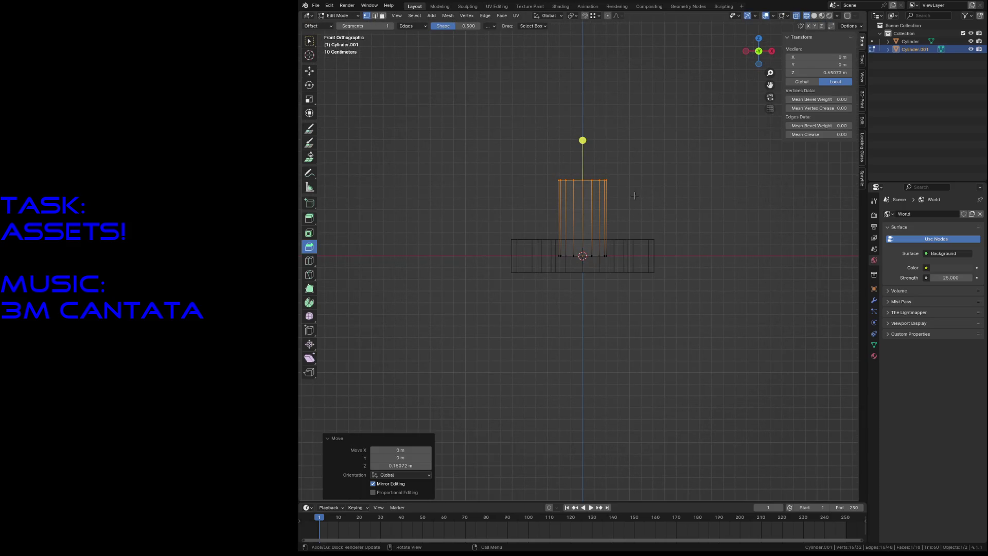
middle_click_drag(610, 166, 565, 209)
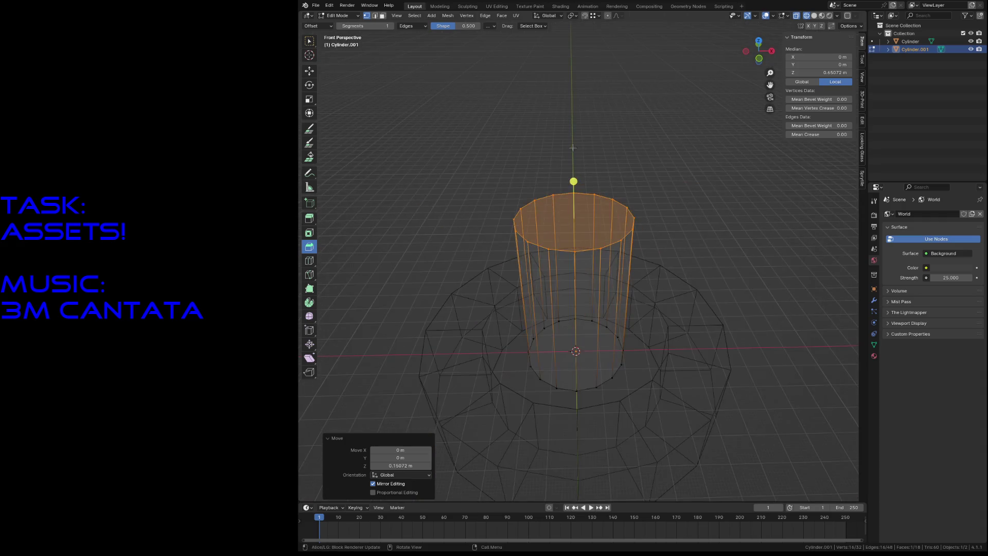
- Raise the column's top face vertically and widen it by a scale of 1.811
key("g")
key("z")
left_click(566, 193)
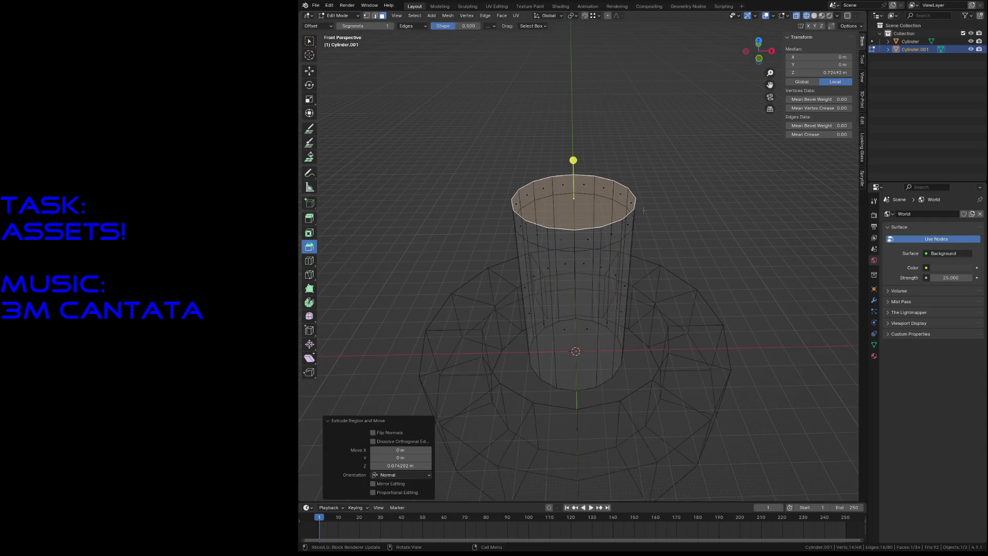
key("s")
left_click(688, 221)
- Extrude the top face again and scale it by 1.102 into a flared rim
key("e")
left_click(685, 209)
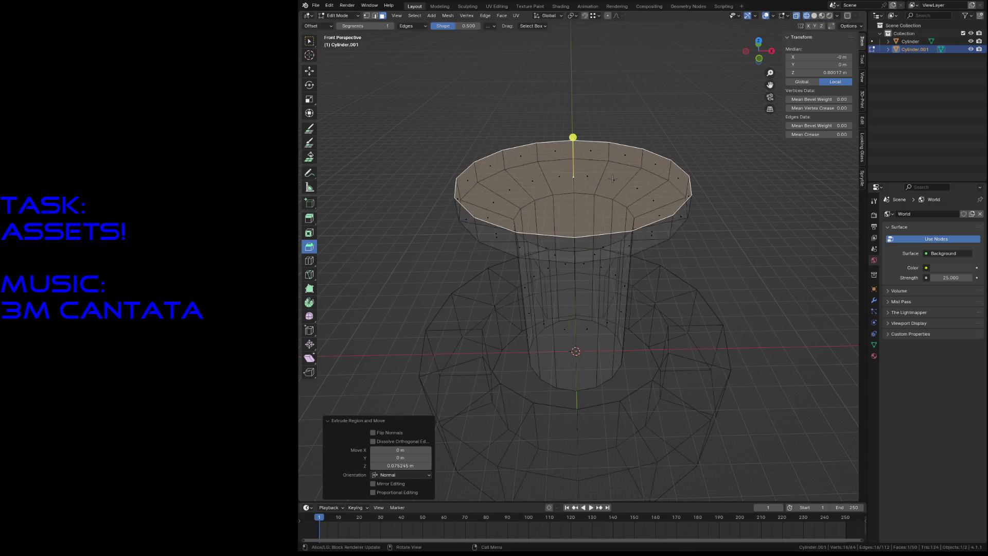
key("s")
left_click(616, 175)
key("shift+grave")
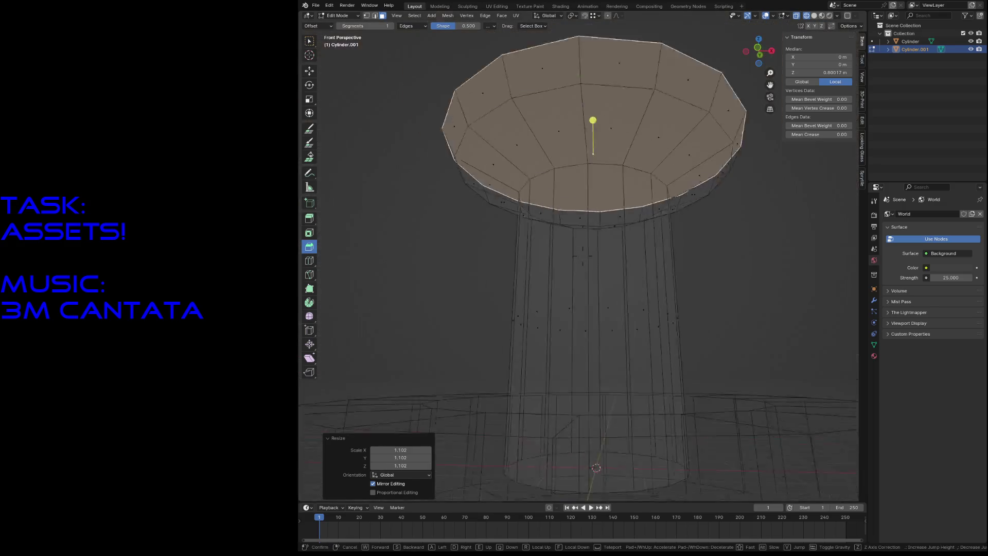
key("s")
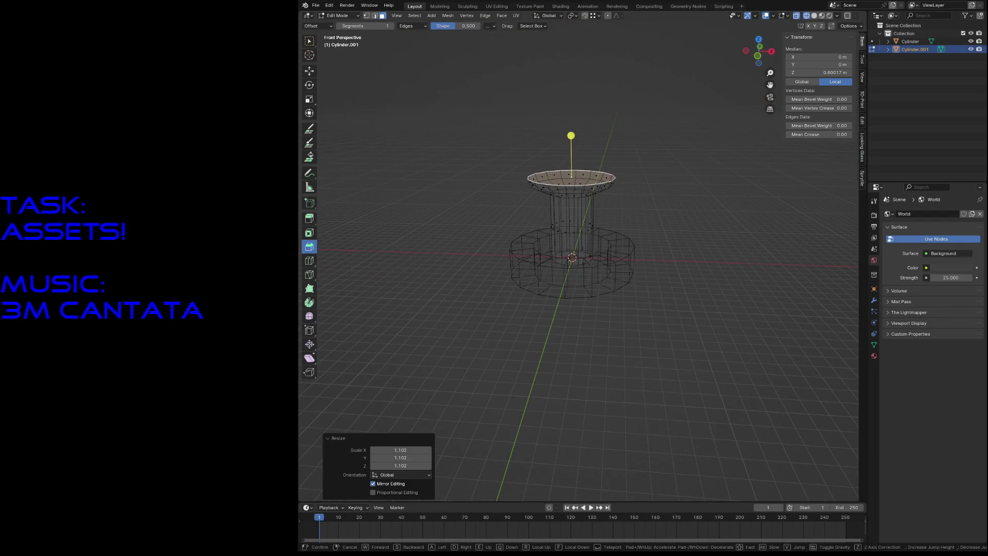
left_click(616, 175)
- Switch the viewport to solid shading and look at the front orthographic view
key("z")
left_click(629, 182)
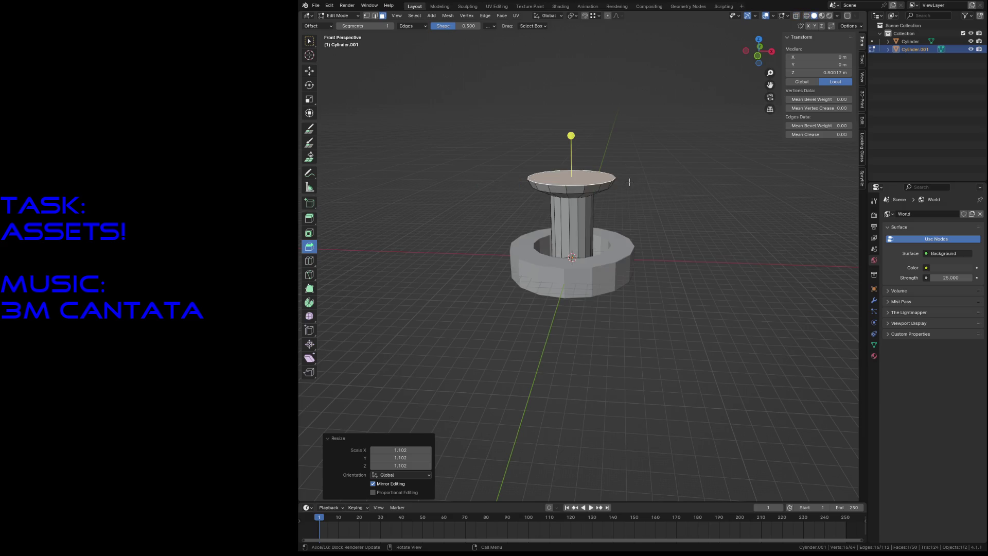
key("shift+grave")
key("s")
key("w")
left_click(631, 181)
key("KP_1")
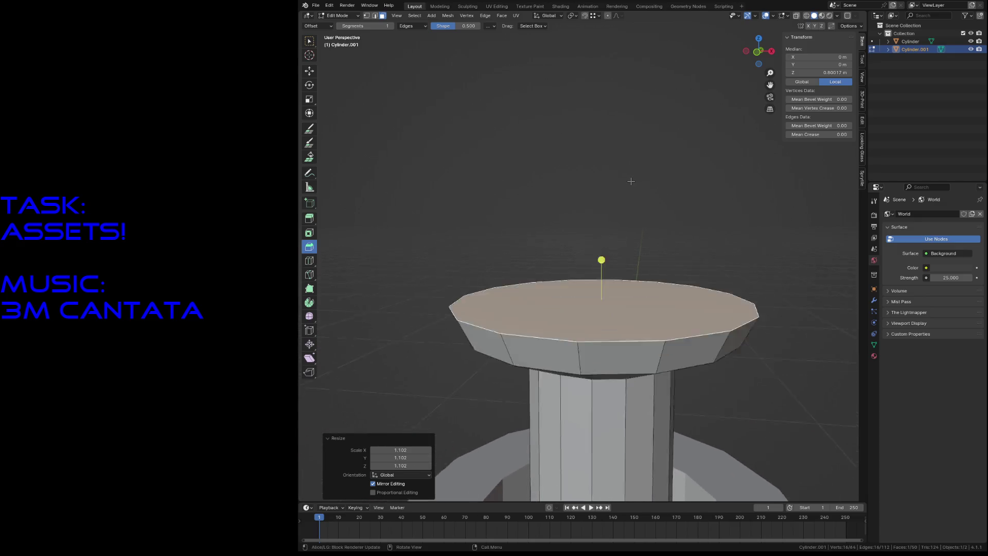
scroll(633, 180, "down", 10)
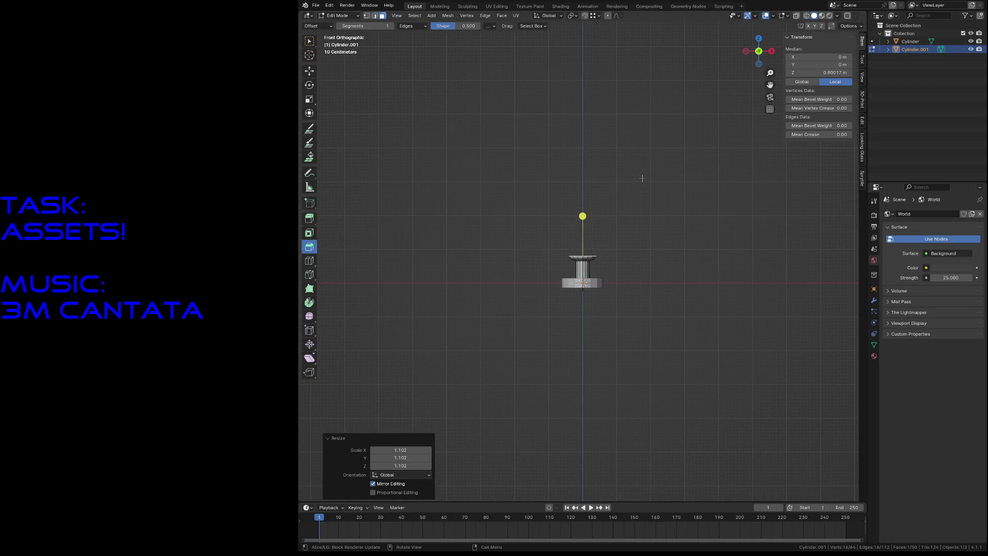
- Select the edge loop at the top of the column
key("shift+grave")
key("w")
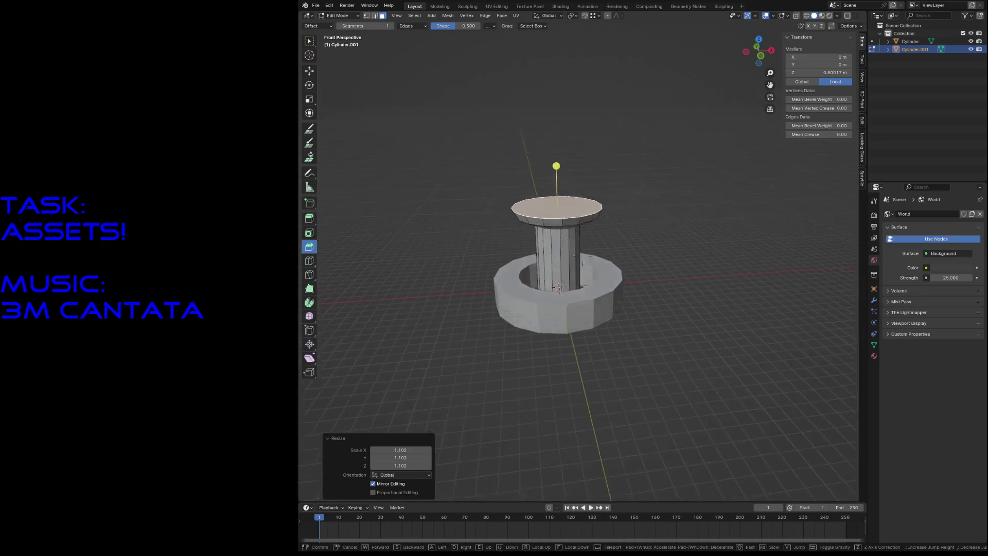
left_click(566, 297)
left_click(566, 298)
left_click(582, 297, "alt")
- Fly the view around to a higher angle looking down on the column top
key("shift+grave")
key("s")
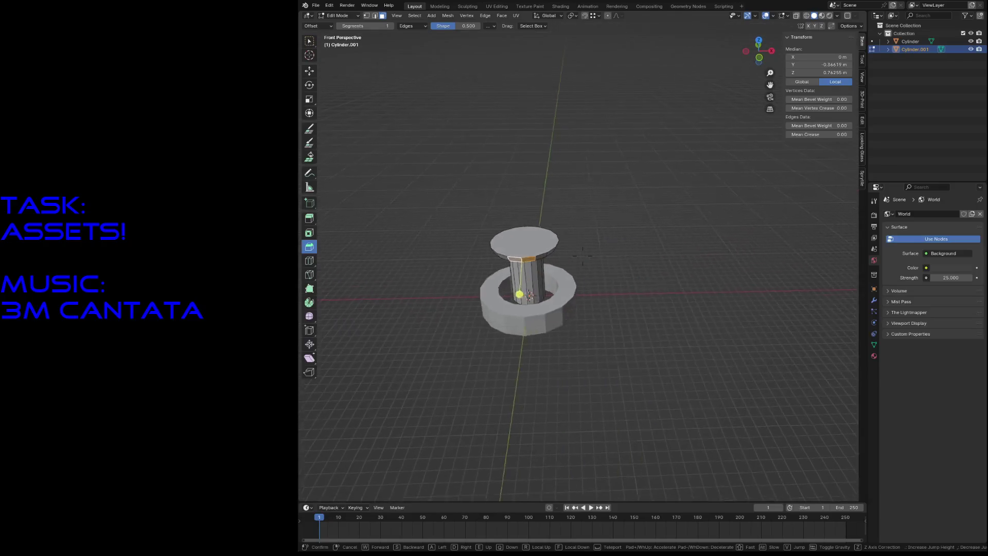
key("w")
key("s")
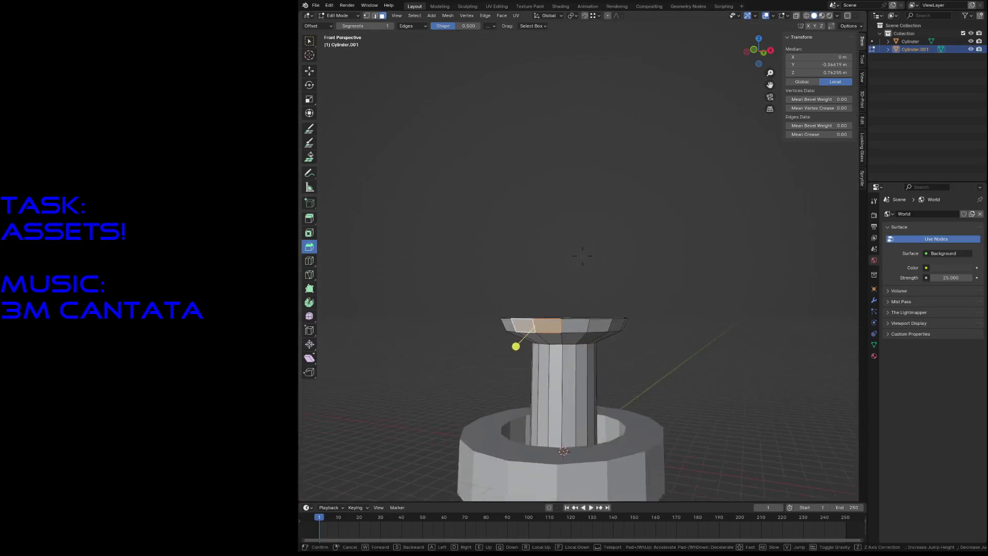
left_click(582, 256)
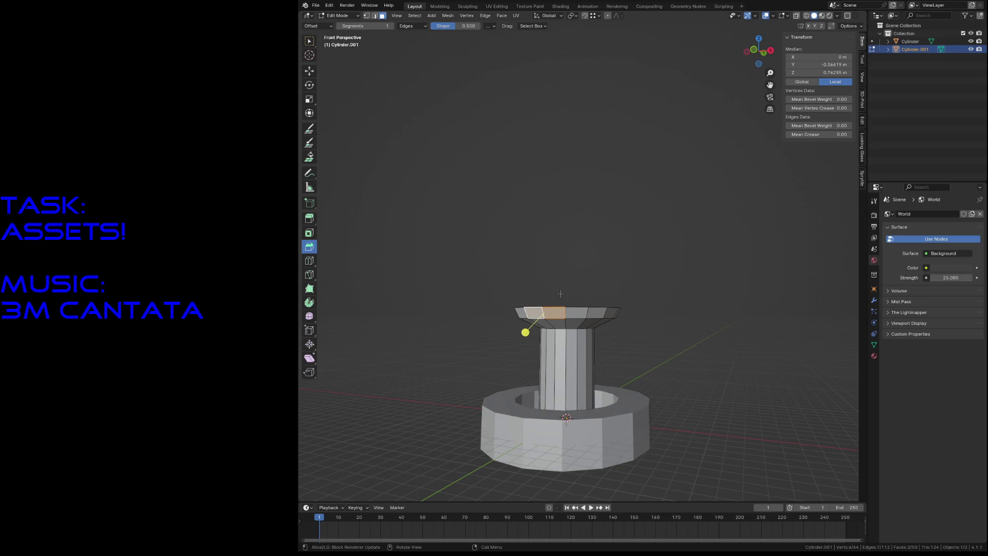
key("shift+grave")
key("w")
key("s")
left_click(503, 251)
- Select the cap's flat top face in face mode and delete it
key("Tab")
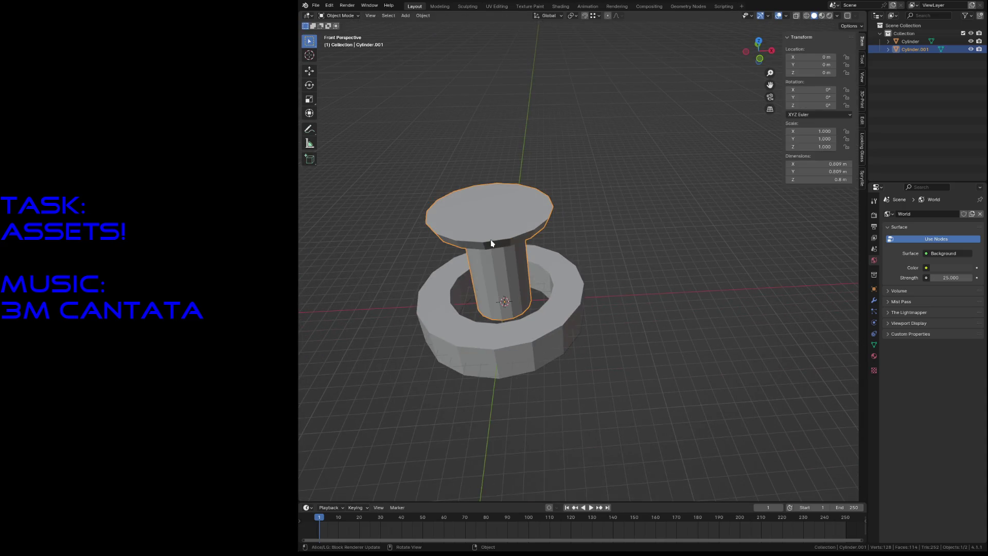
key("Tab")
key("alt+a")
key("3")
left_click(487, 208)
key("x")
left_click(485, 209)
left_click(491, 244)
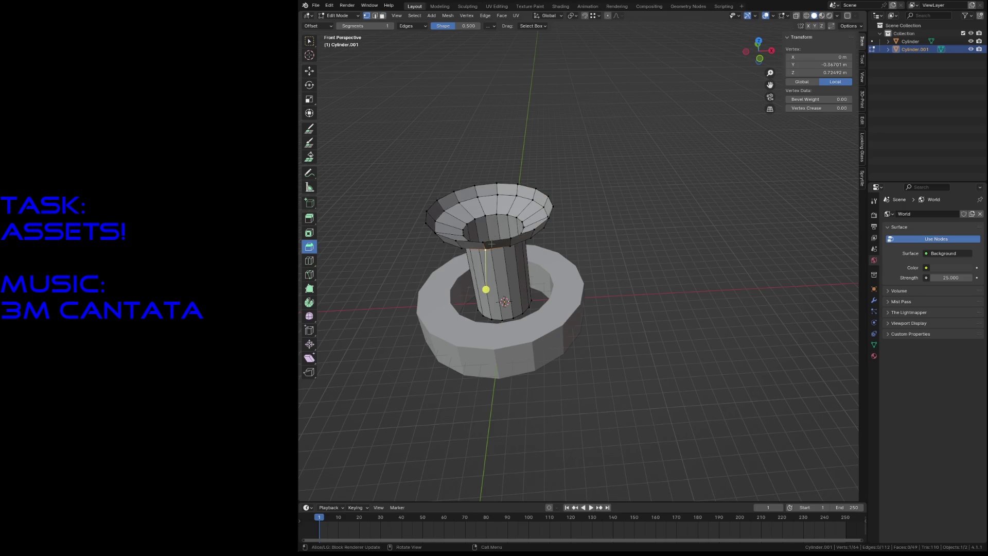
- Add a Mirror modifier in the modifiers panel, then remove it again
left_click(874, 300)
left_click(923, 216)
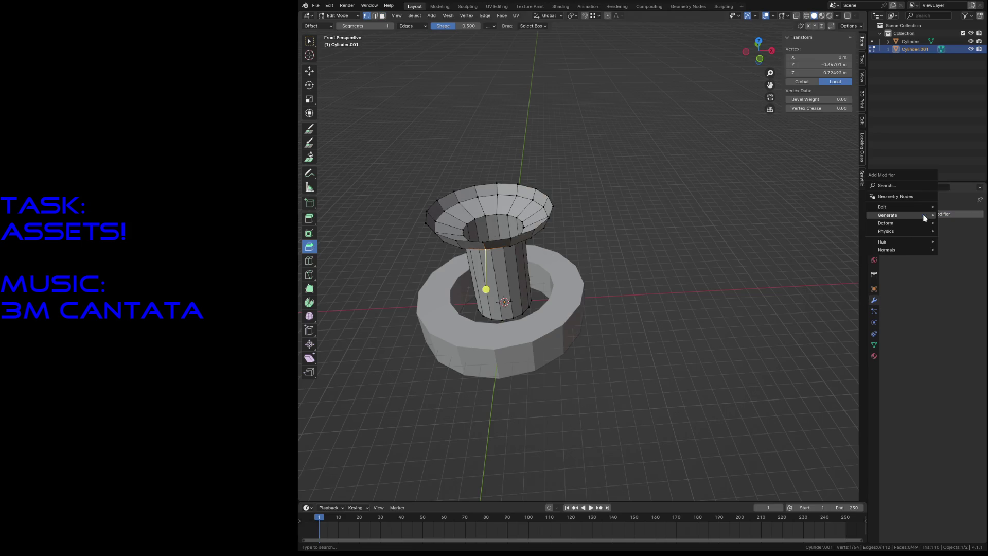
mouse_move(922, 218)
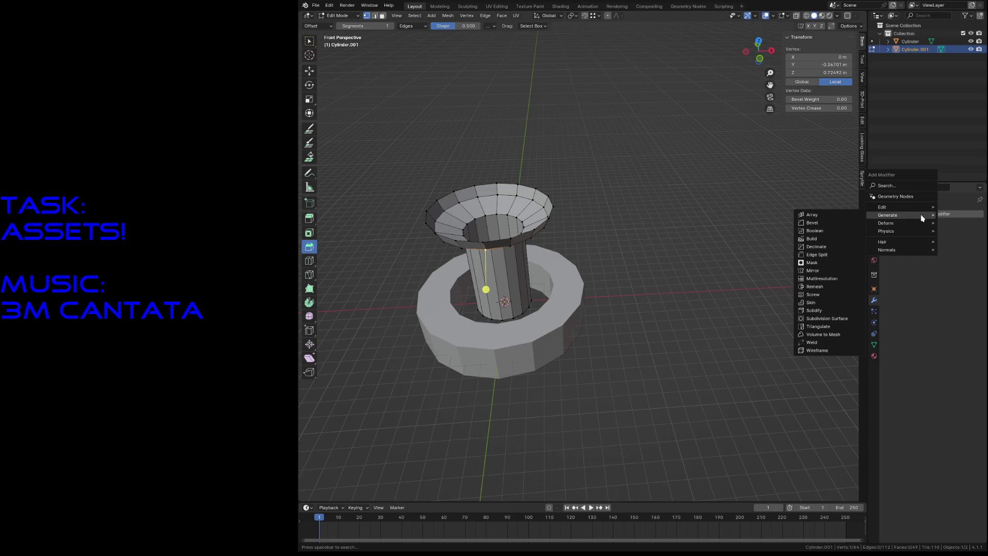
left_click(808, 271)
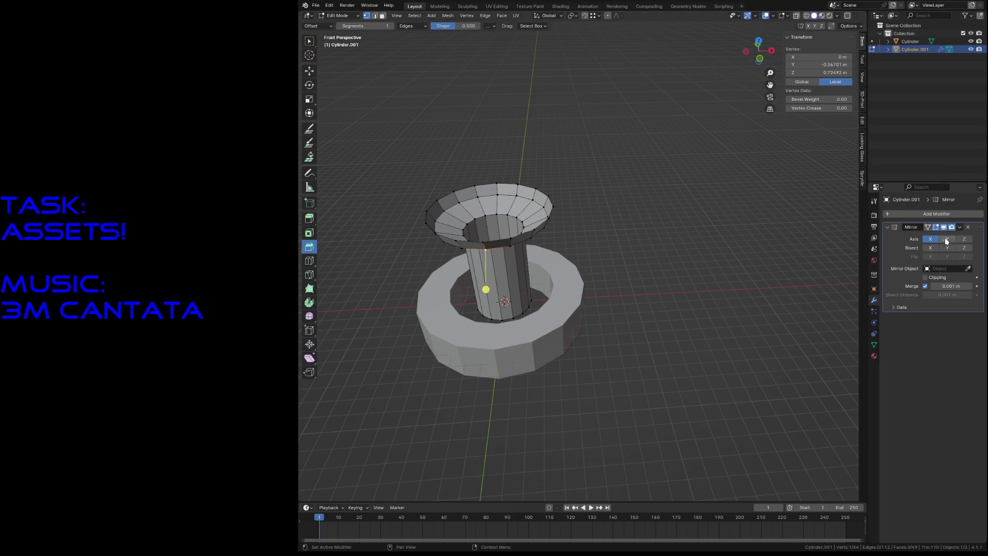
left_click(968, 228)
- In top wireframe view, select and delete the faces on one half of the mesh
key("a")
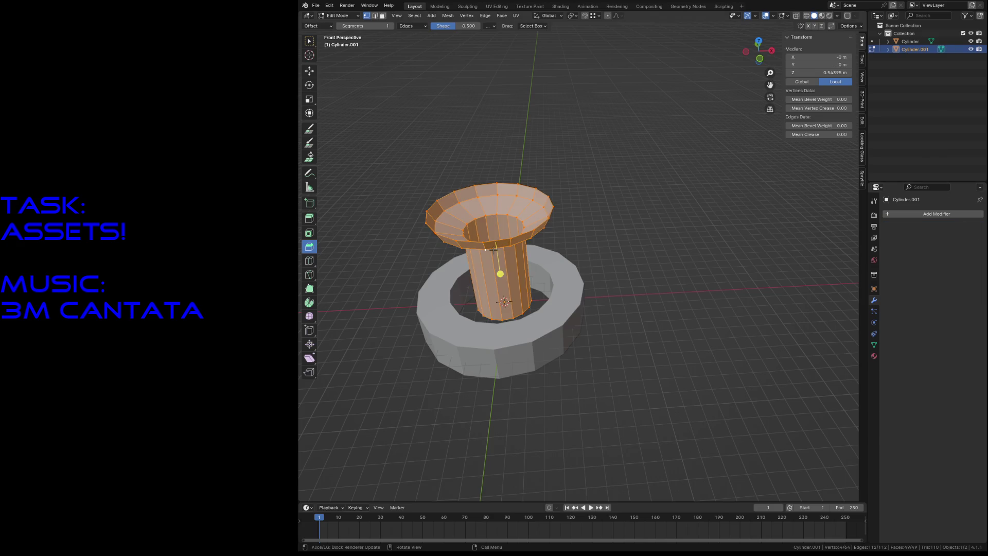
key("KP_7")
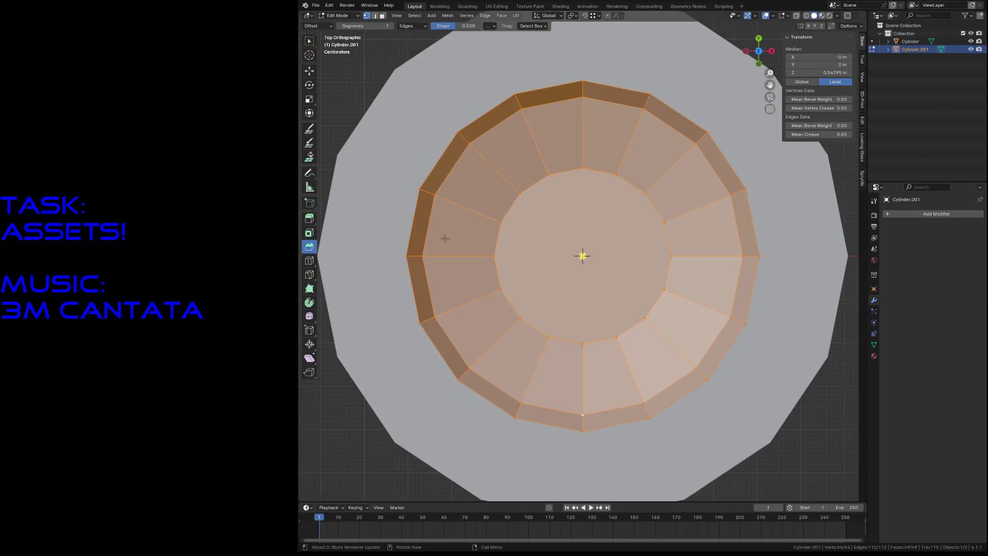
scroll(435, 247, "down", 2)
key("alt+a")
key("z")
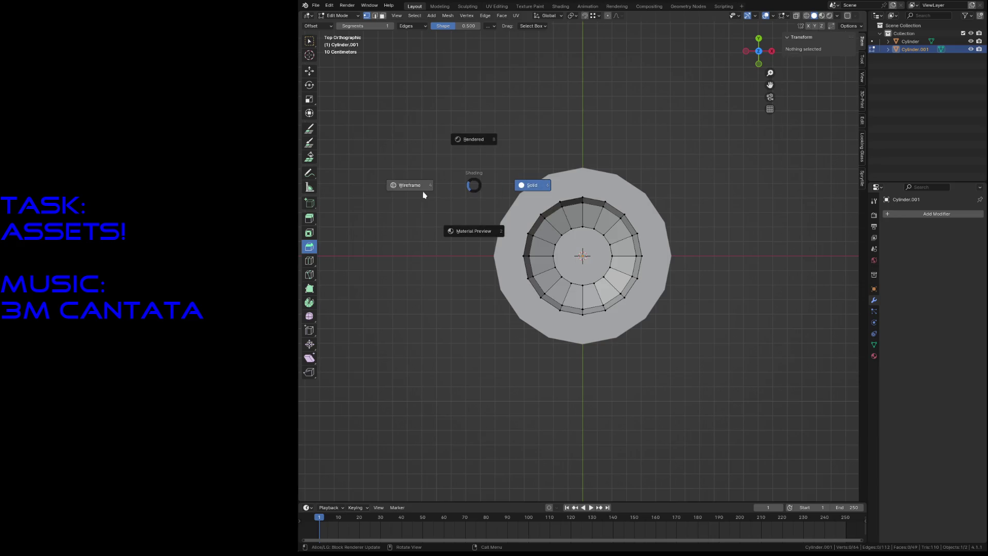
left_click(424, 192)
left_click_drag(452, 124, 577, 355)
left_click_drag(473, 141, 688, 247, "shift")
key("x")
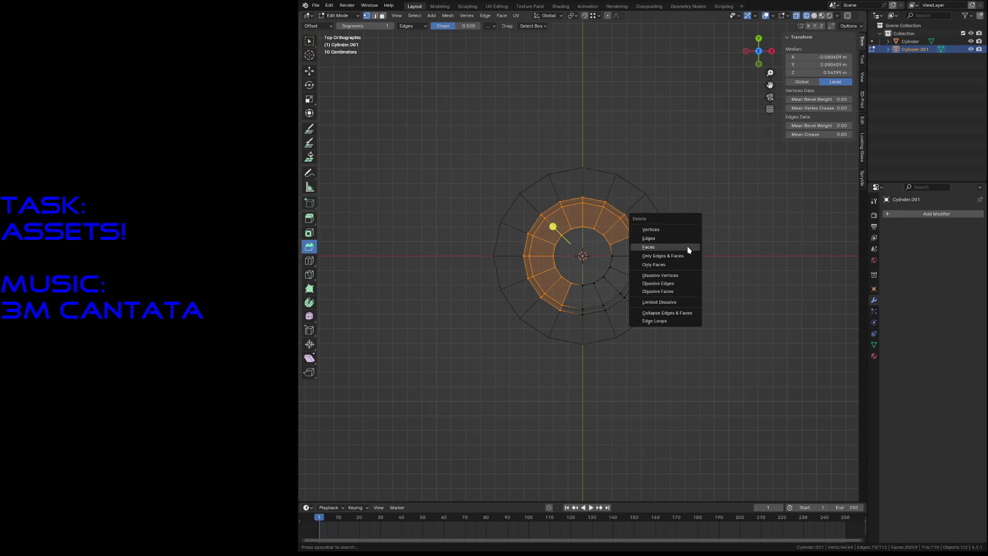
left_click(677, 228)
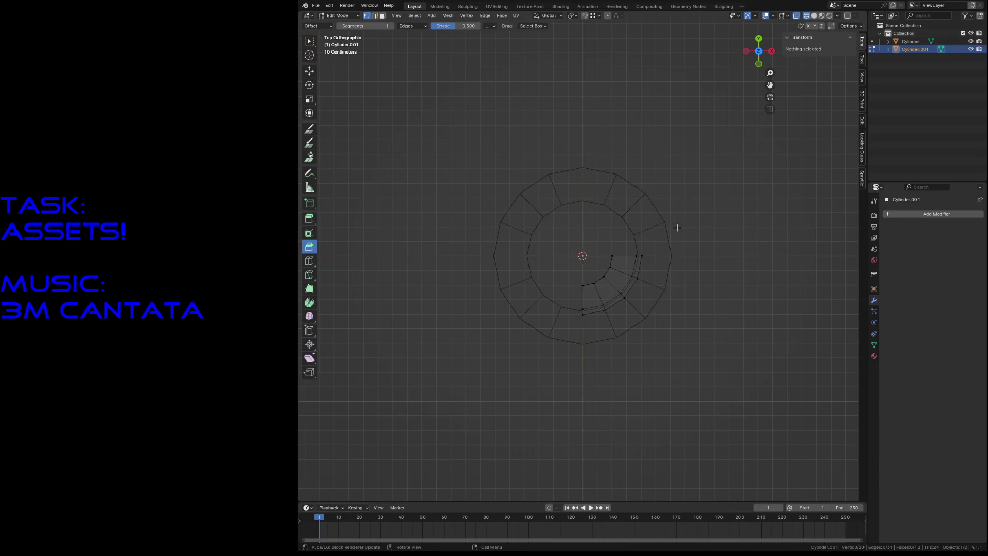
- Add a Mirror modifier to rebuild the full mesh across X, Y and Z
left_click(902, 212)
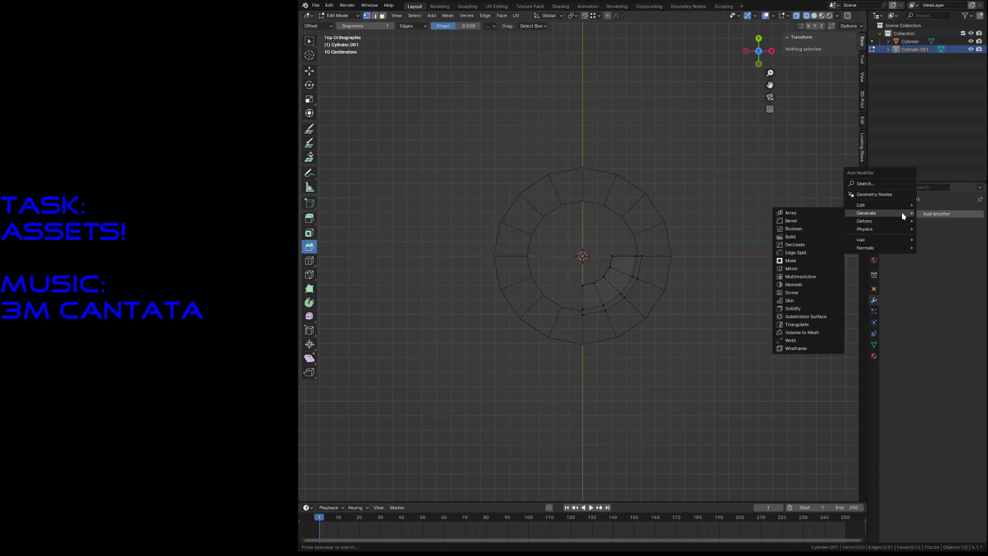
left_click(790, 268)
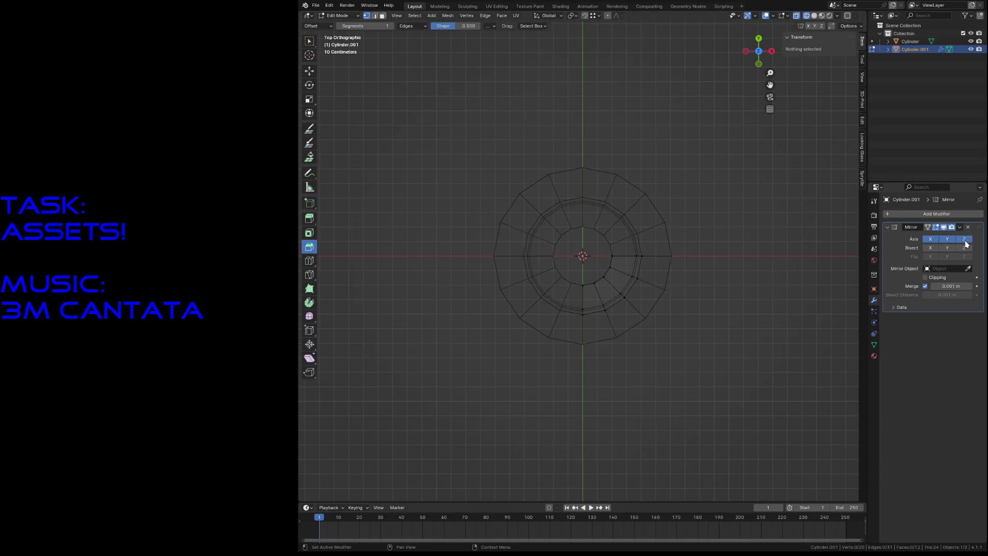
middle_click_drag(644, 288, 721, 318)
- Save reactor.blend and switch the viewport to solid shading
key("ctrl+s")
key("z")
left_click(762, 318)
key("shift+grave")
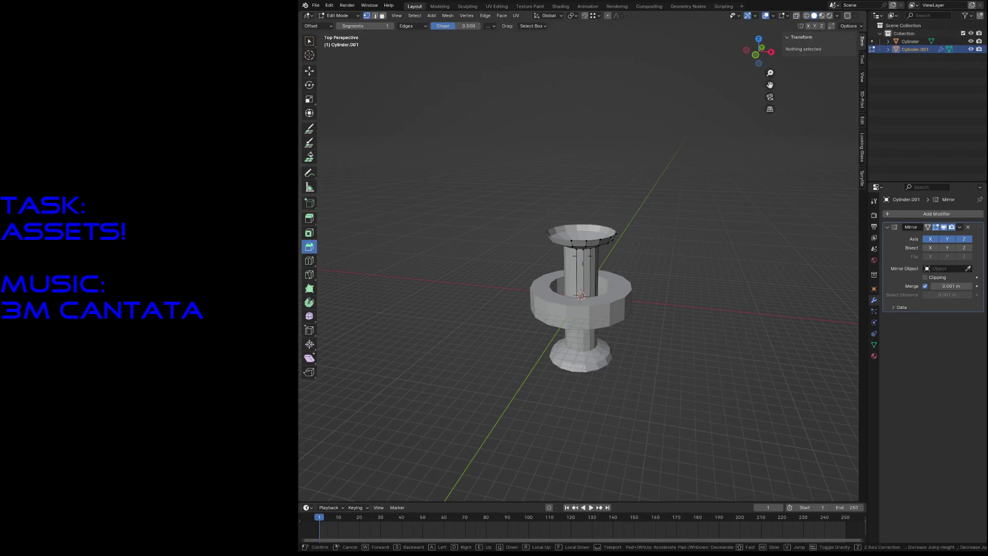
- Select two faces on the pillar cap and extrude them outward
key("w")
key("s")
left_click(582, 253)
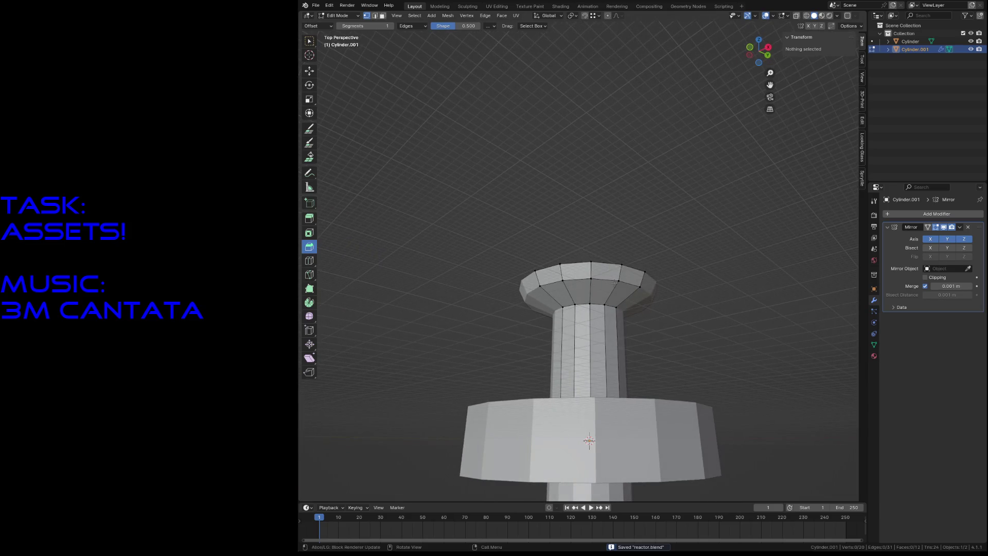
key("3")
left_click(573, 270)
left_click(602, 268, "shift")
mouse_move(602, 268)
middle_mouse_down()
mouse_move(595, 334)
mouse_move(511, 214)
mouse_move(575, 249)
middle_mouse_up()
key("e")
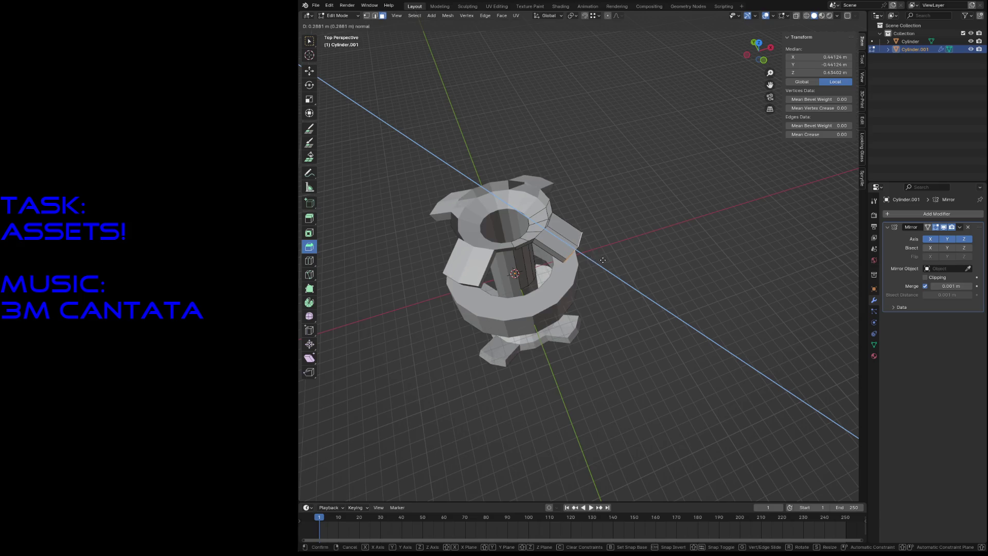
left_click(589, 259)
- Extrude the arm end faces further outward into longer arms
key("shift+grave")
key("w")
key("Escape")
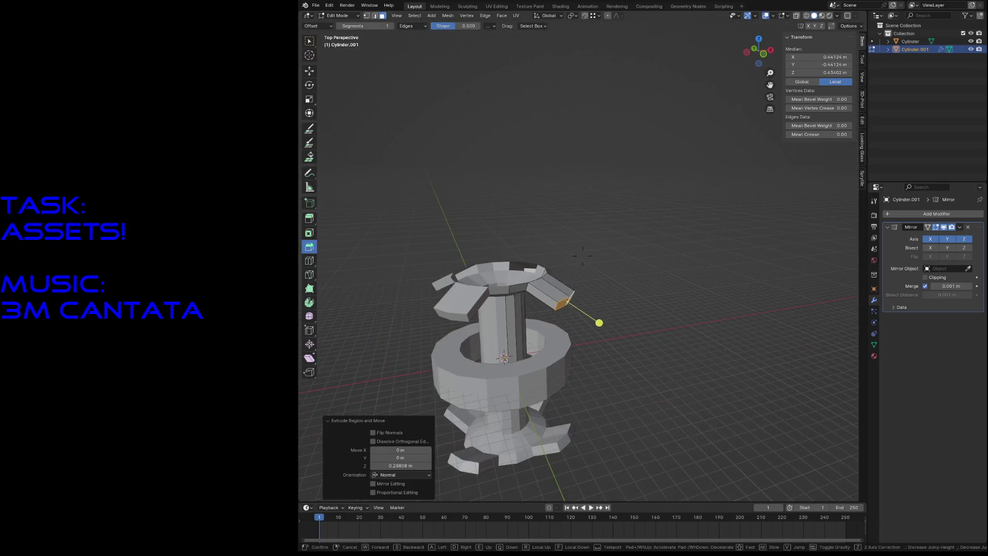
key("e")
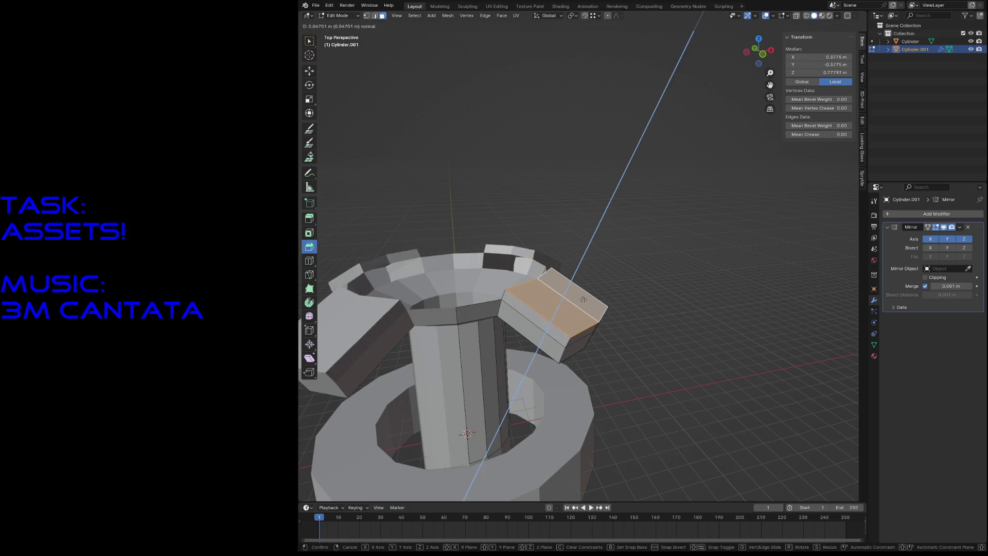
left_click(647, 265)
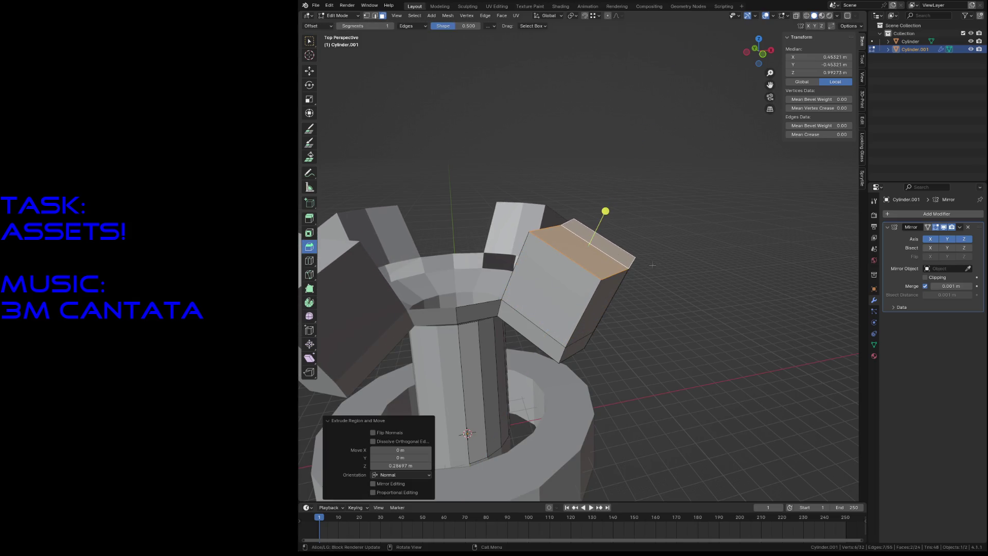
- Flatten the arm's top face level with a zero Z scale in front view
key("KP_1")
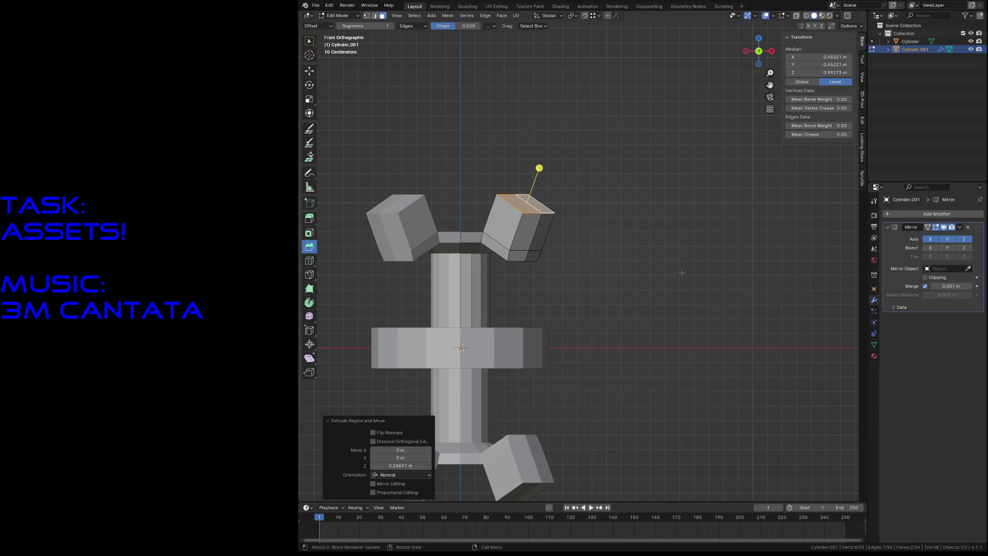
scroll(682, 272, "down", 7)
scroll(610, 251, "up", 5)
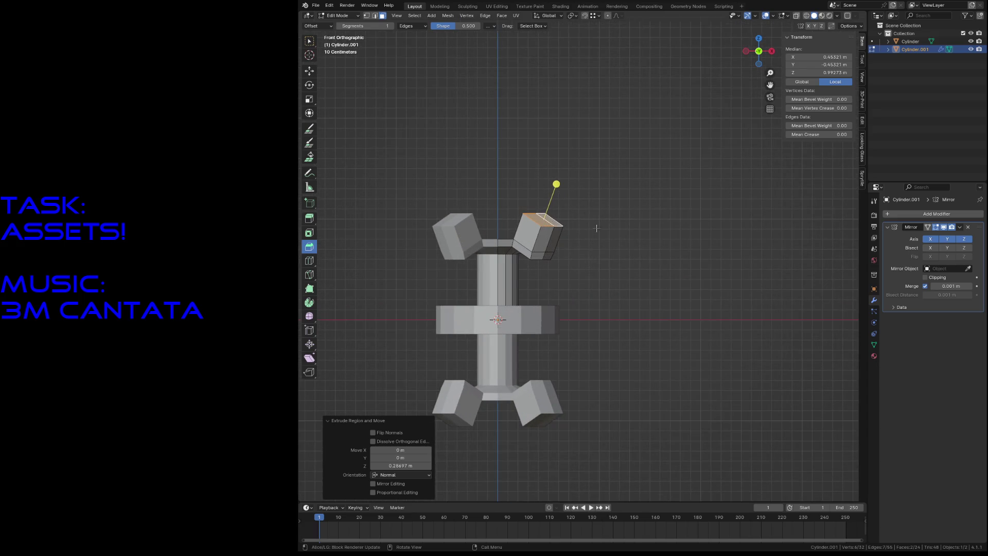
key("s")
key("z")
key("0")
key("Return")
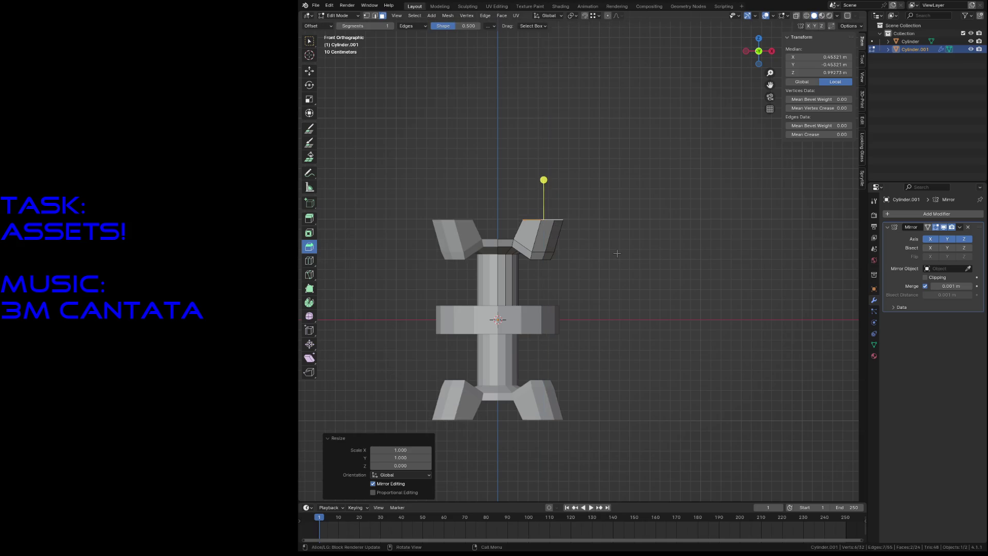
- Set the flattened face's Median Z to 1 m and clear the selection
scroll(617, 253, "down", 5)
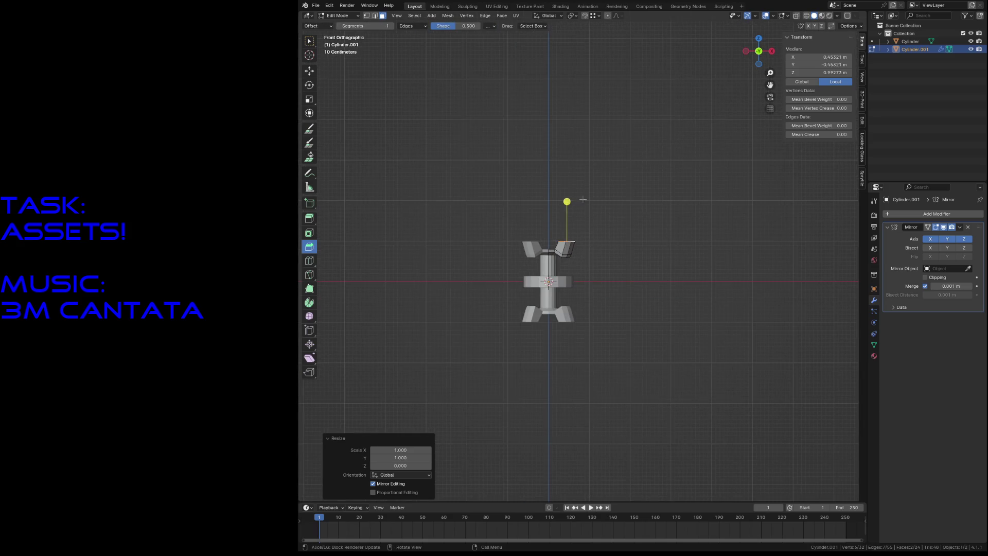
scroll(588, 206, "up", 8)
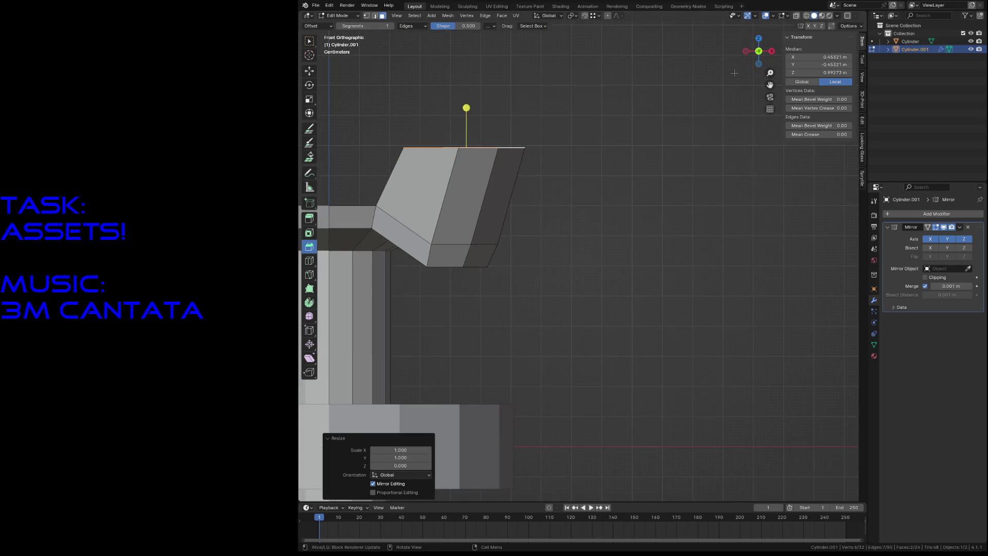
left_click(830, 72)
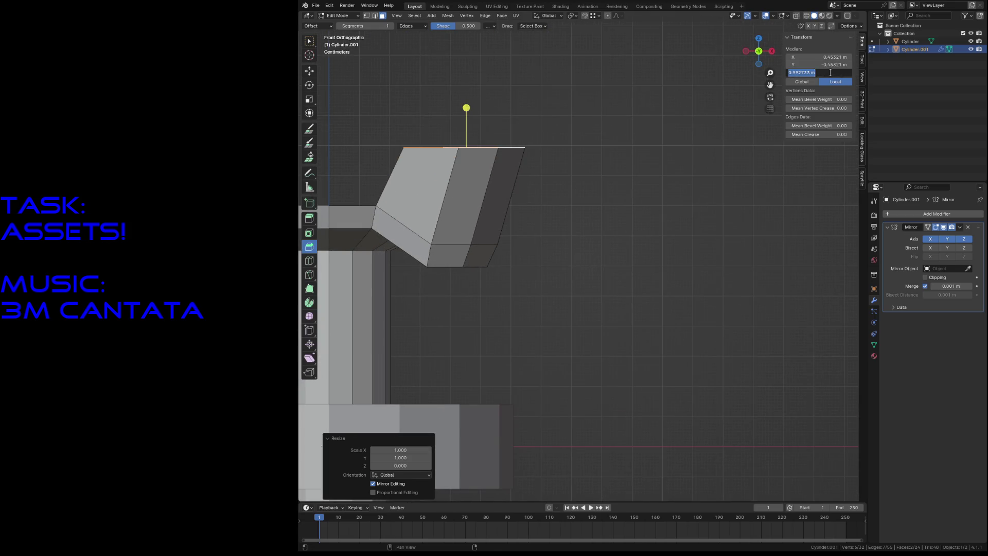
key("Return")
key("alt+a")
key("shift+grave")
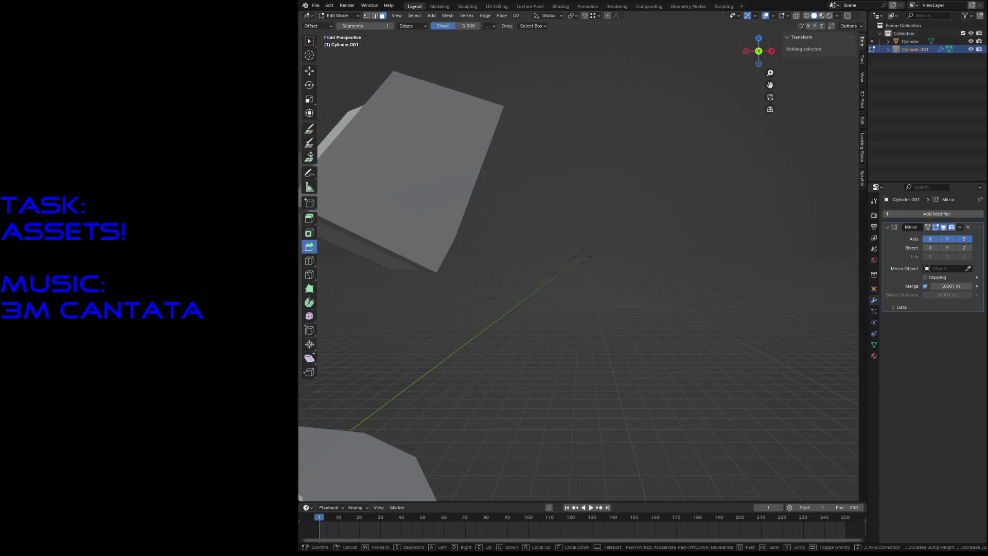
- Extrude a rim vertex along Y and snap it onto the corner
key("s")
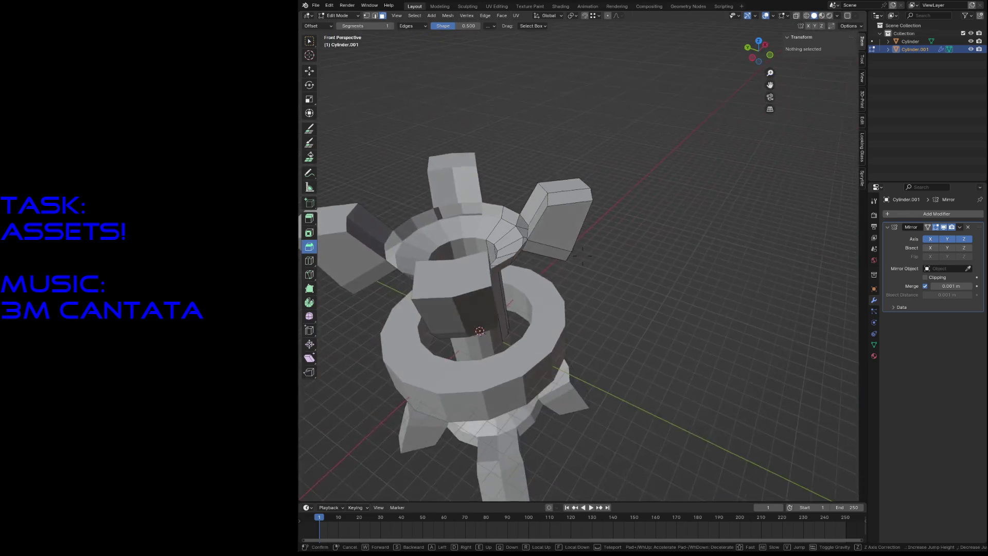
left_click(665, 198)
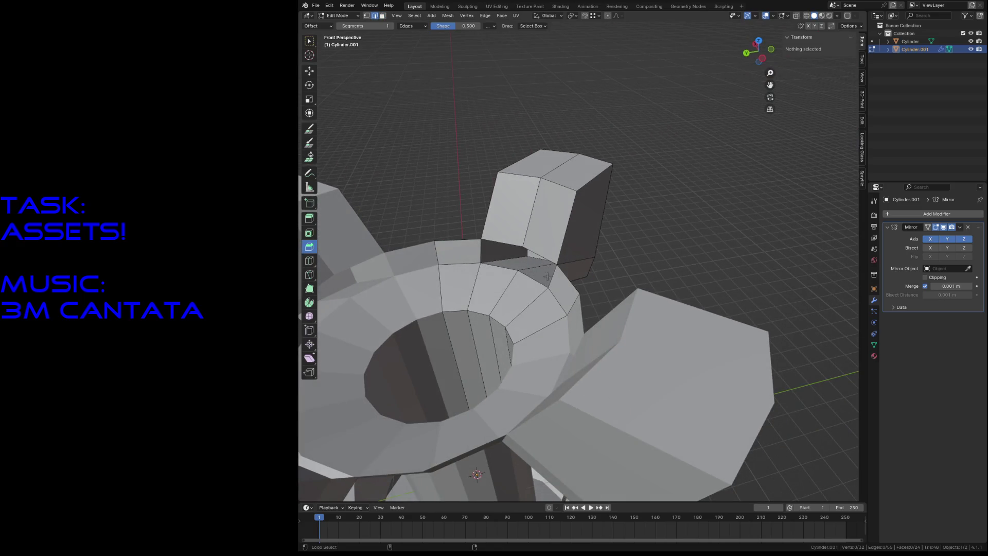
left_click(567, 279, "alt")
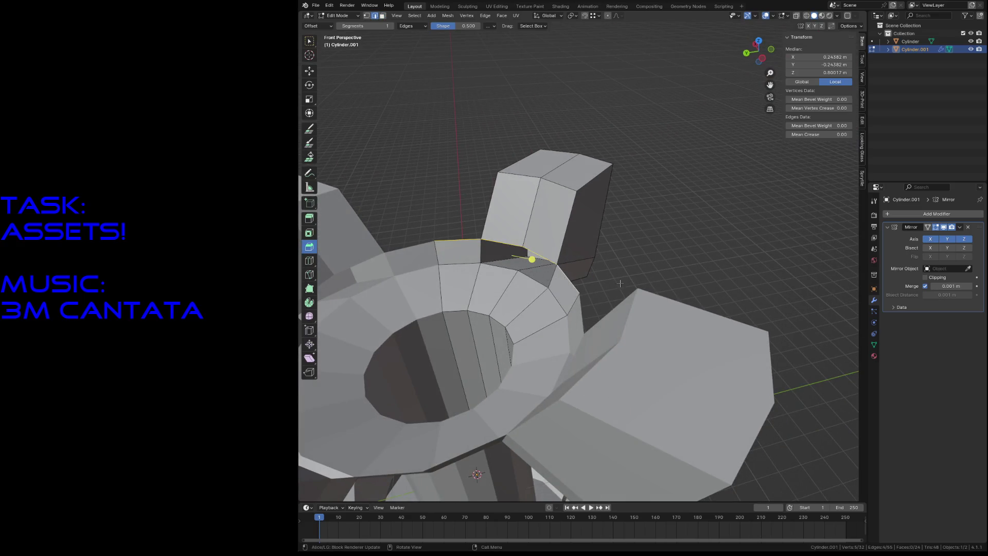
key("1")
left_click(569, 295)
key("g")
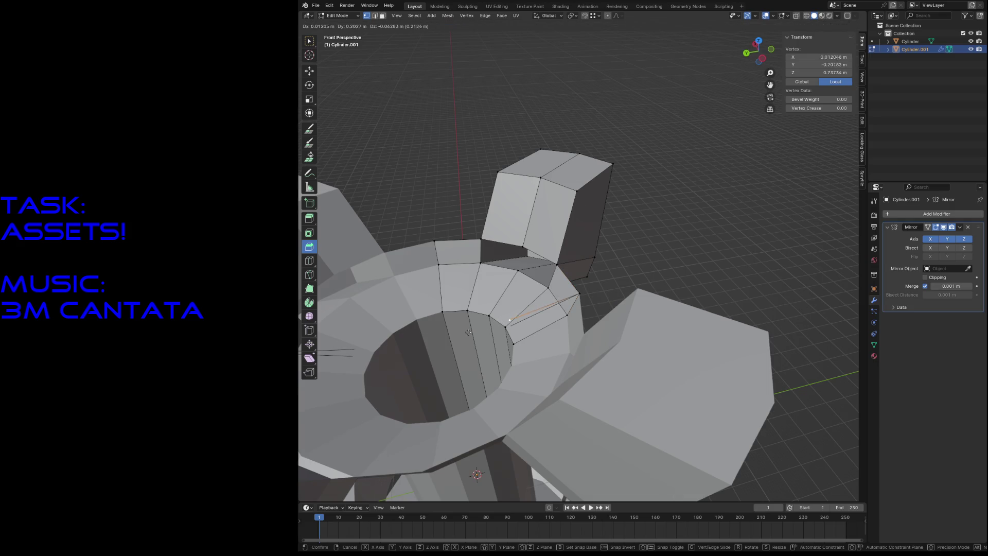
key("y")
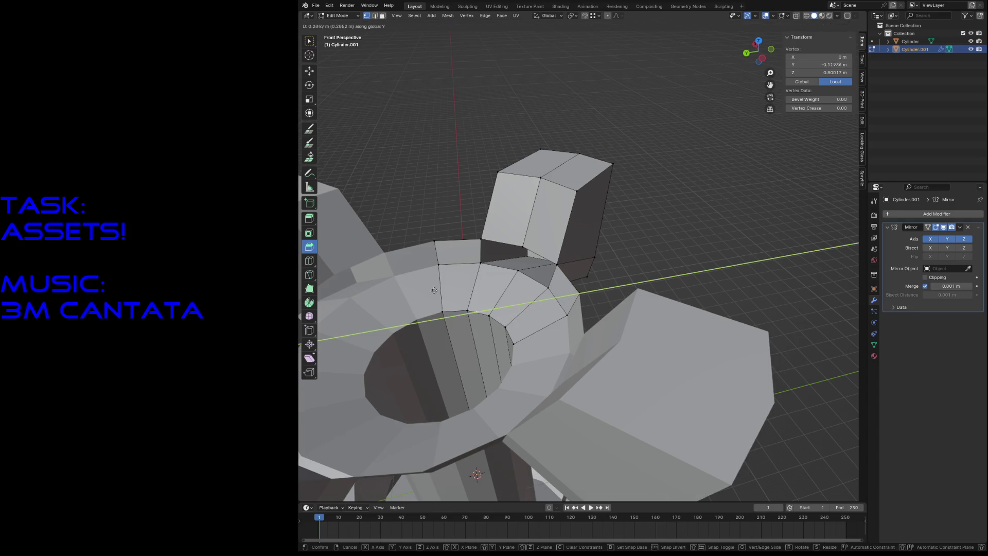
left_click(433, 240)
key("g")
left_click(436, 242)
- Select the edge loops bordering the hole in the cap's top
key("3")
left_click(658, 283)
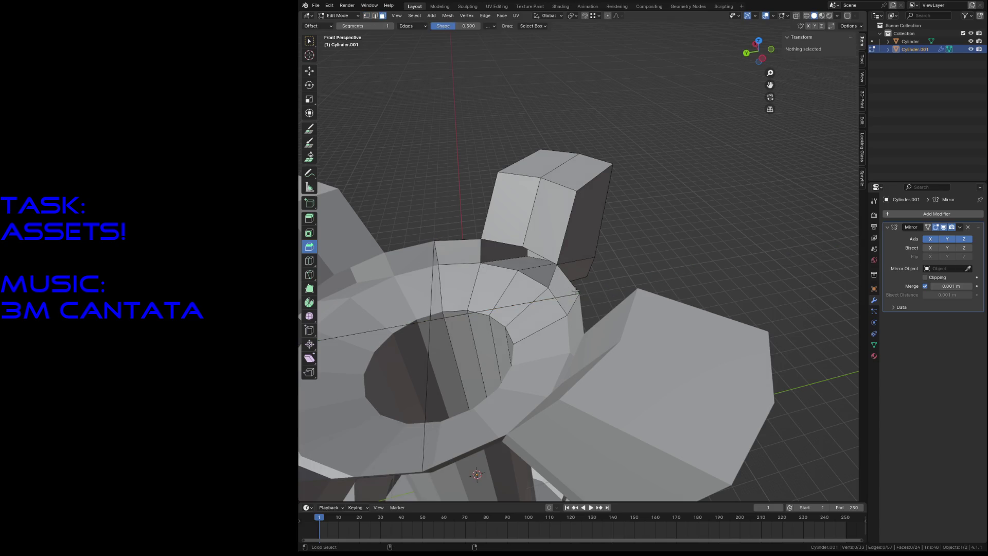
left_click(481, 309, "alt")
left_click(429, 259, "alt")
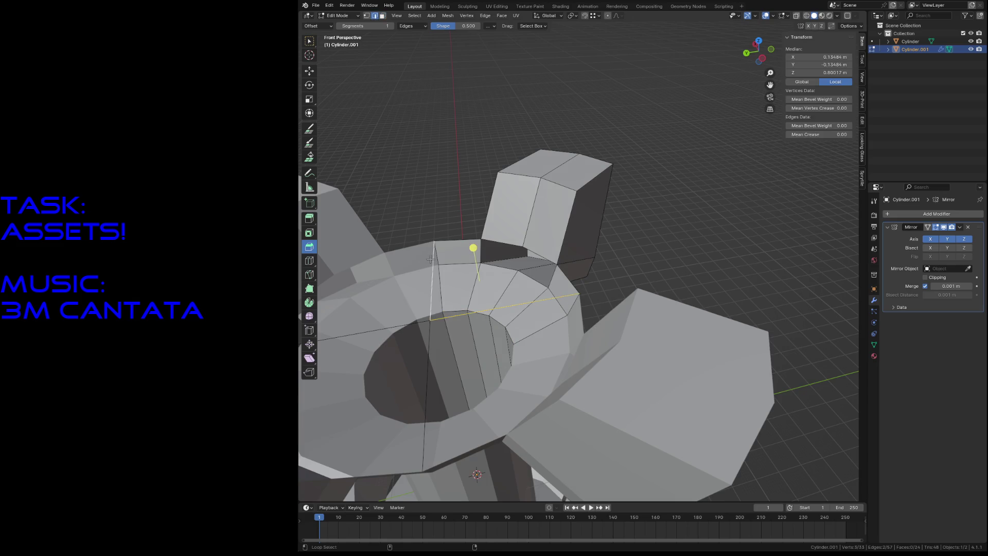
middle_click_drag(510, 222, 494, 230)
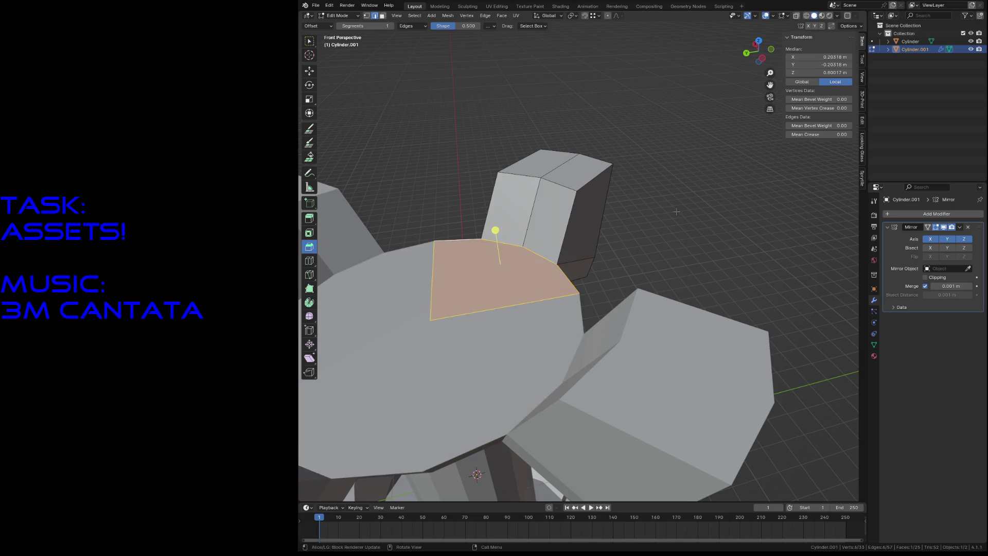
- Select the whole mesh and recalculate its normals to face outside
key("a")
scroll(566, 309, "down", 5)
key("F3")
type("reca")
key("Return")
key("alt+a")
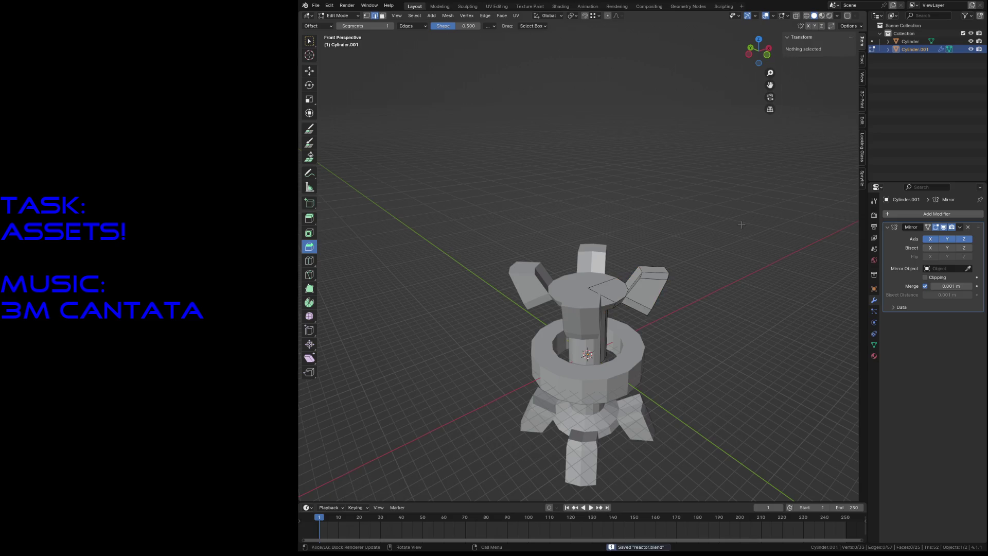
- Fly around the reactor model in walk mode to inspect it
key("shift+grave")
key("w")
key("s")
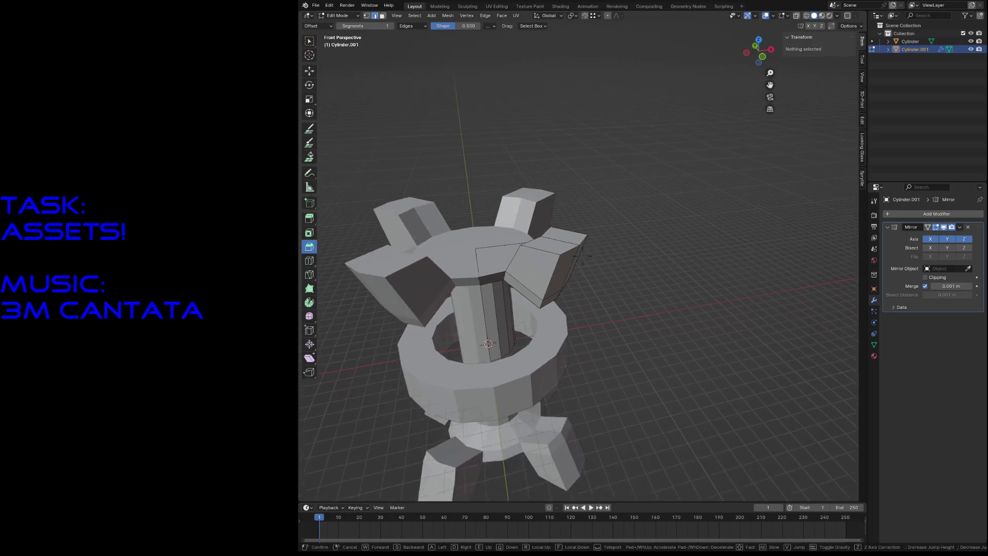
key("w")
key("s")
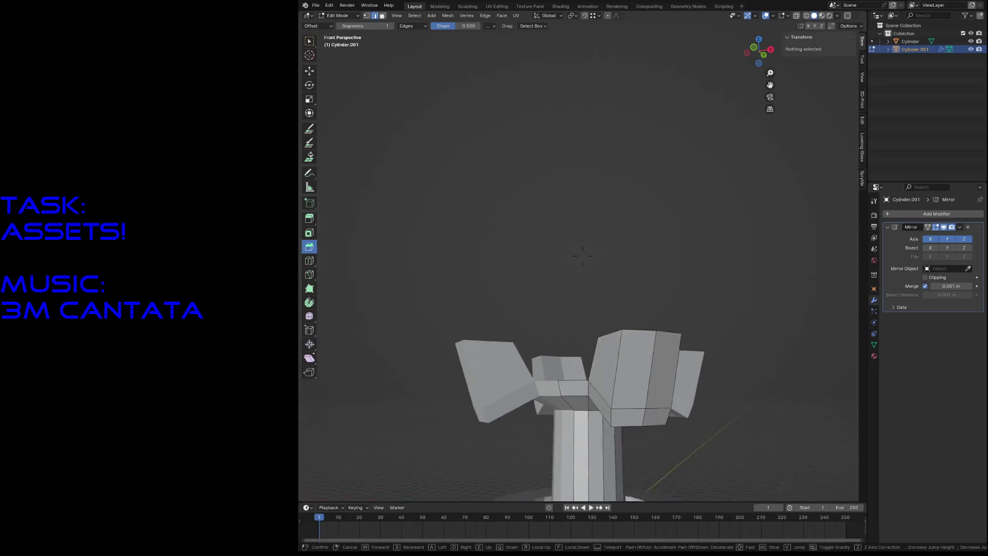
key("w")
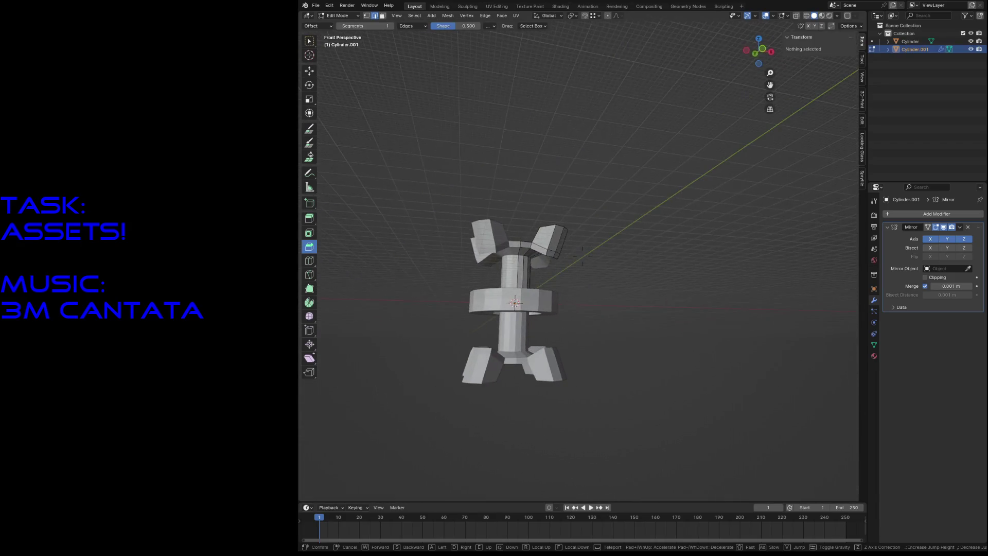
- Flatten the whole Cylinder ring mesh slightly by scaling it along Z
left_click(708, 221)
key("alt+q")
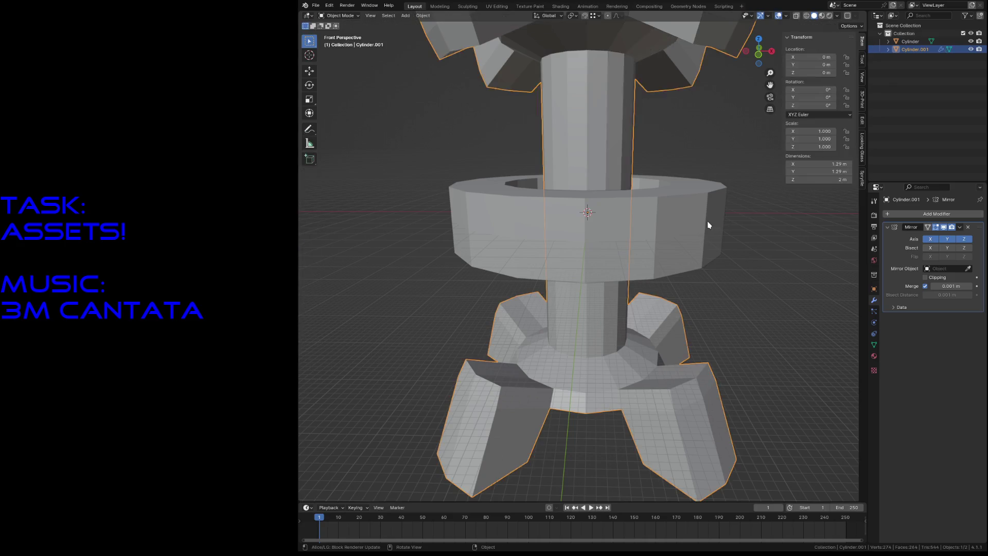
key("a")
key("s")
key("z")
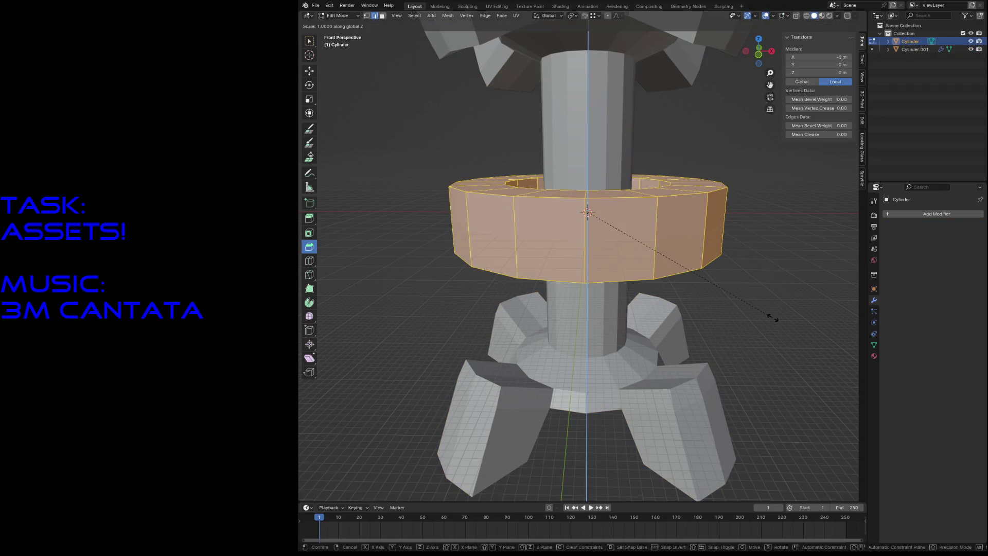
left_click(756, 306)
key("alt+a")
- Fly around the model again to check the flattened ring from several angles
key("shift+grave")
key("s")
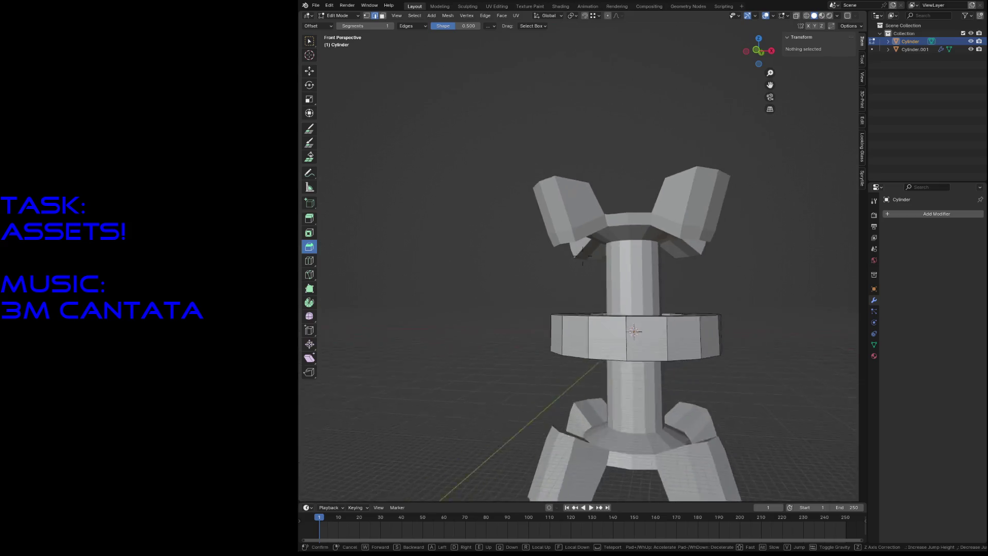
key("w")
key("s")
key("w")
key("q")
key("s")
key("s")
key("w")
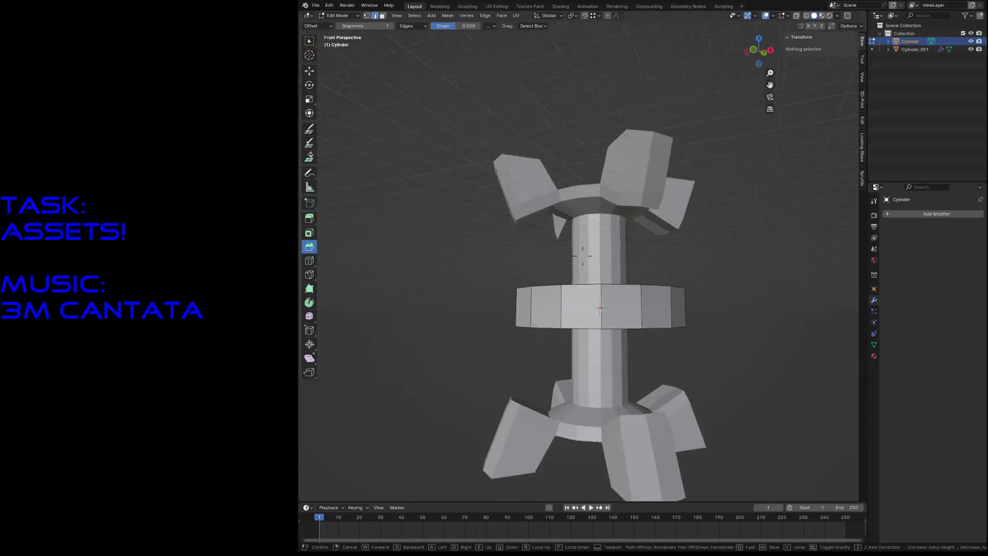
key("s")
key("s")
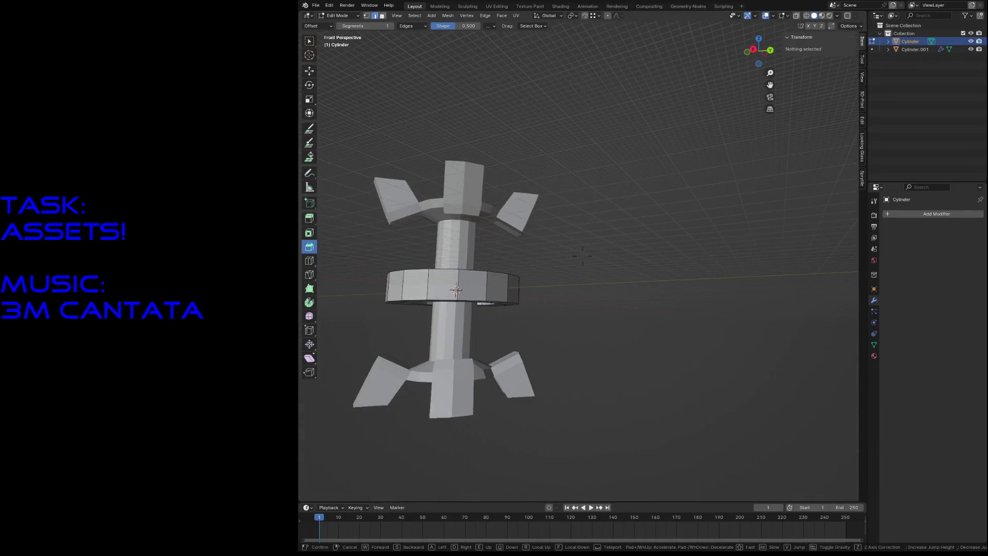
key("w")
key("s")
left_click(634, 269)
- Save reactor.blend from Object Mode, then return to Edit Mode on the ring
key("Tab")
key("ctrl+s")
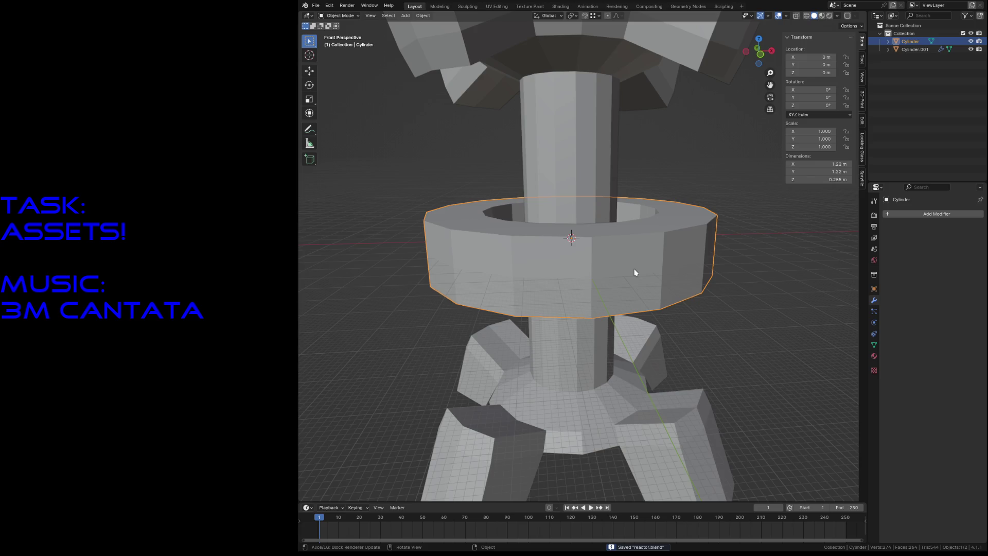
key("shift+grave")
key("s")
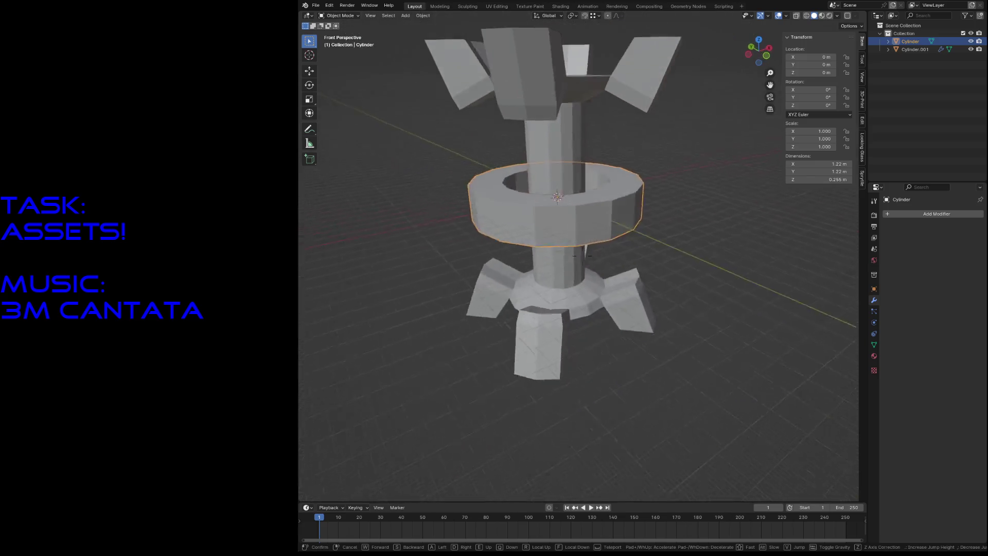
key("w")
left_click(634, 272)
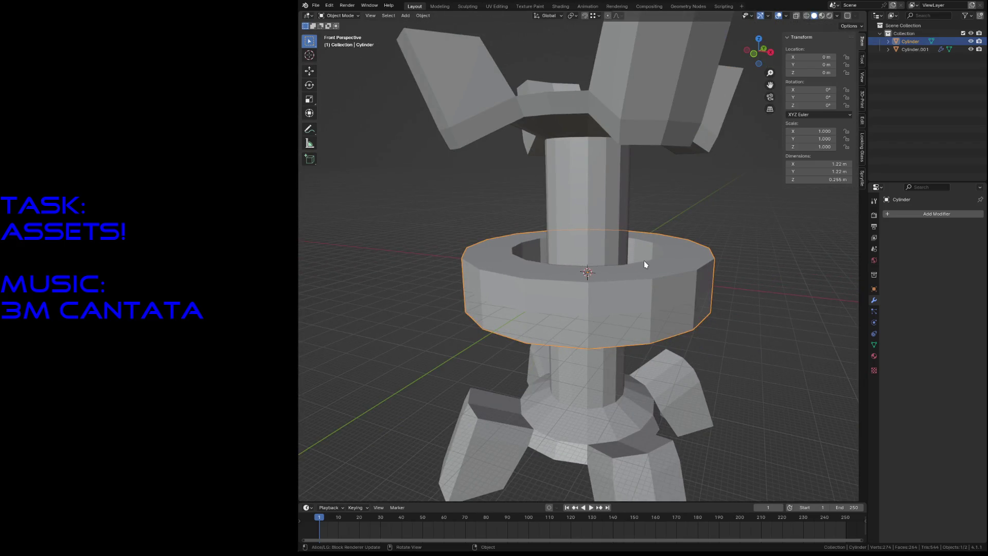
key("Tab")
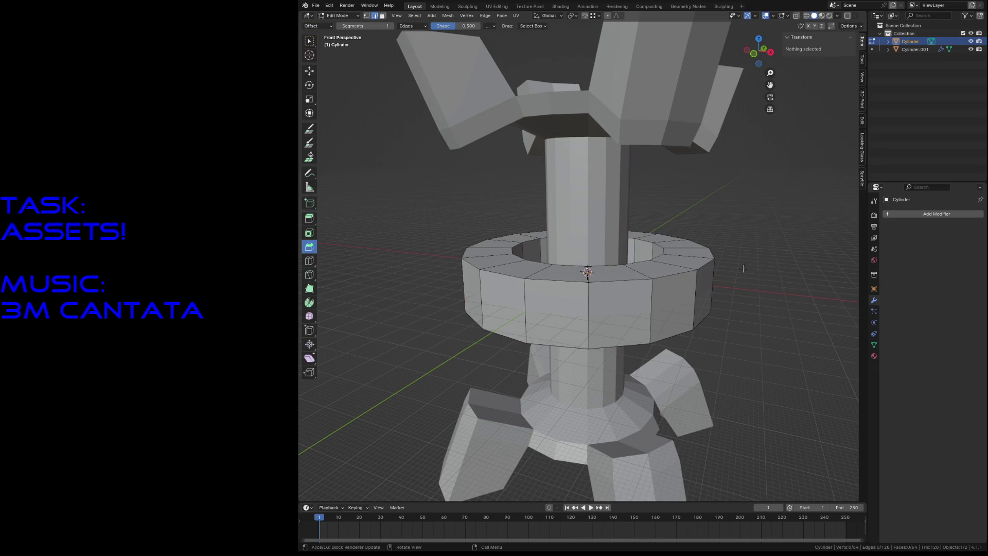
left_click(671, 282, "alt")
left_click(670, 333, "alt+shift")
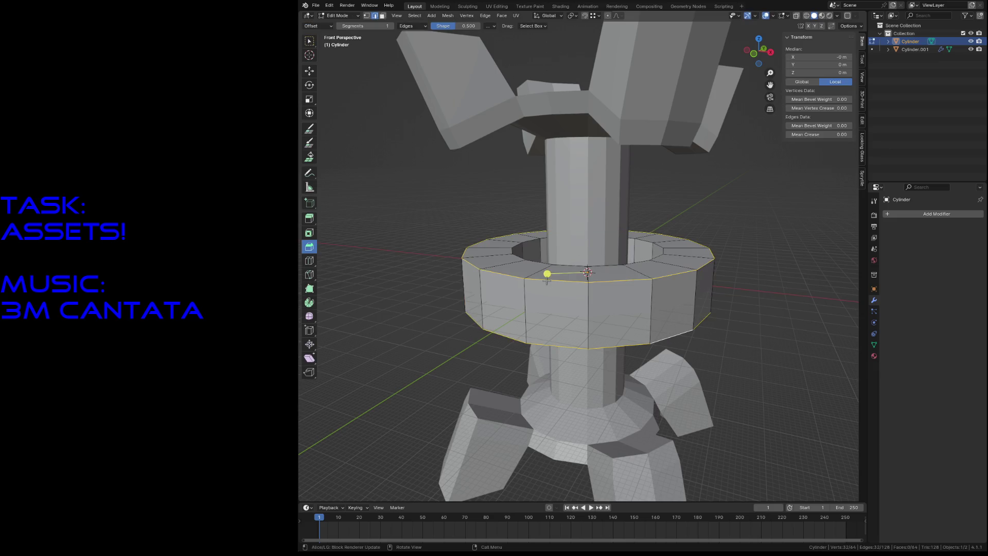
left_click_drag(549, 278, 638, 269)
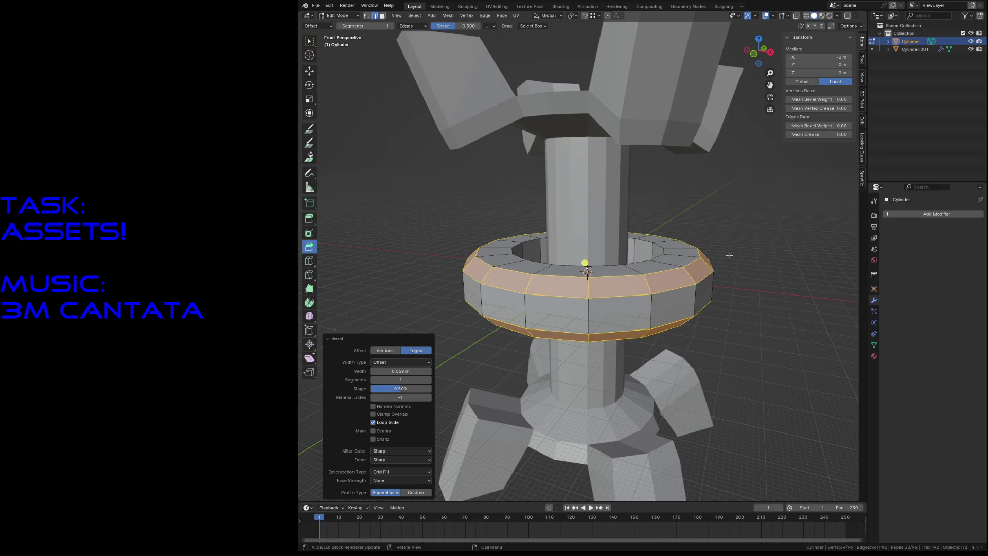
key("alt+a")
key("Tab")
key("alt+a")
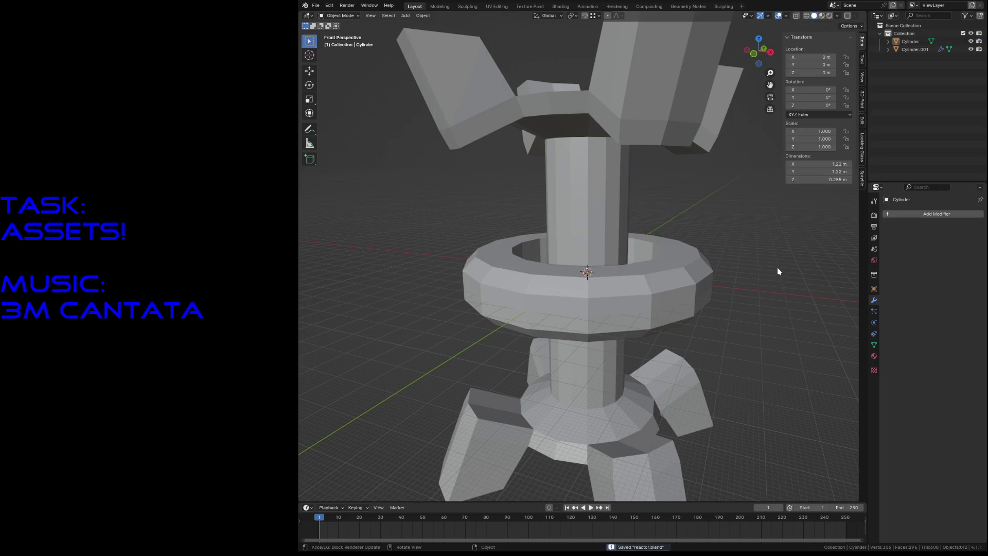
key("shift+grave")
key("Escape")
key("Tab")
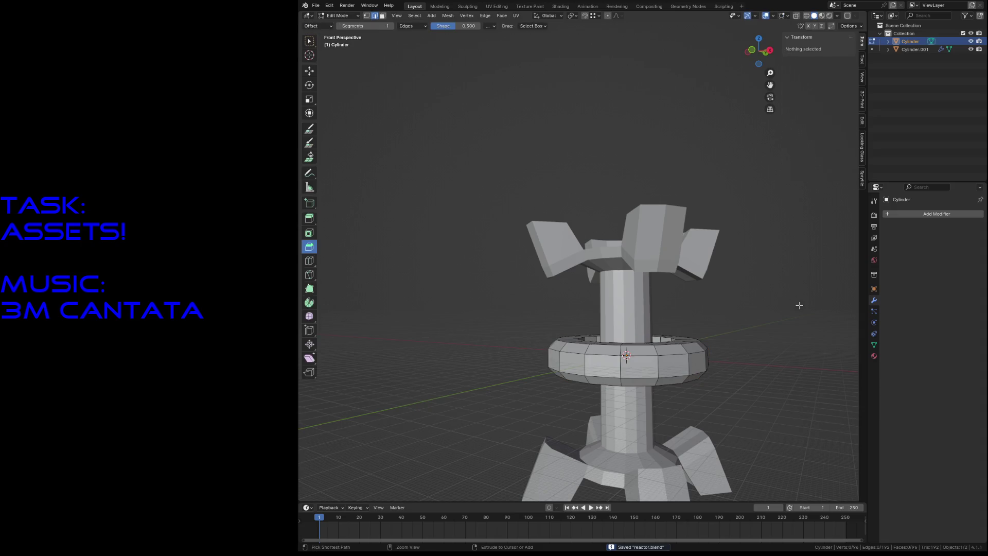
key("ctrl+z")
key("alt+a")
key("shift+grave")
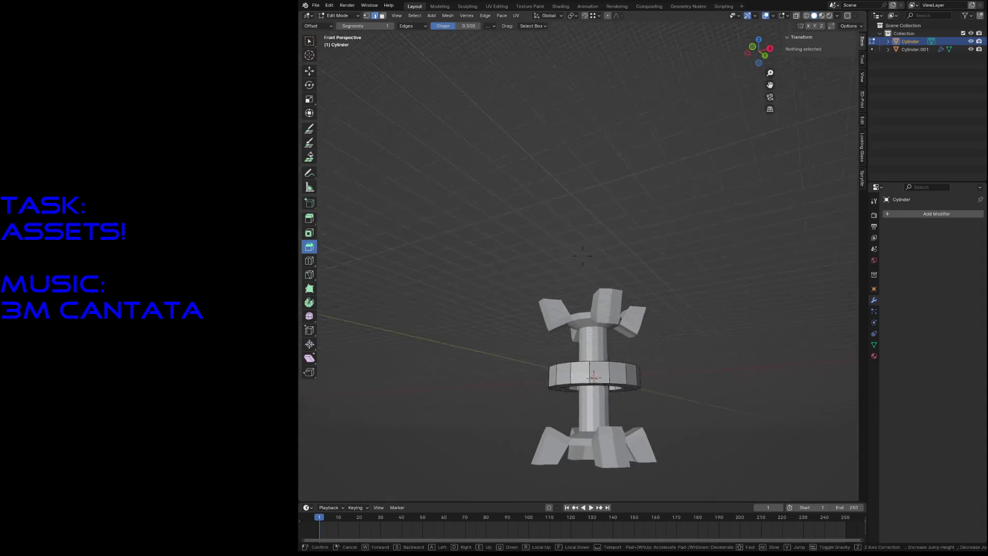
key("w")
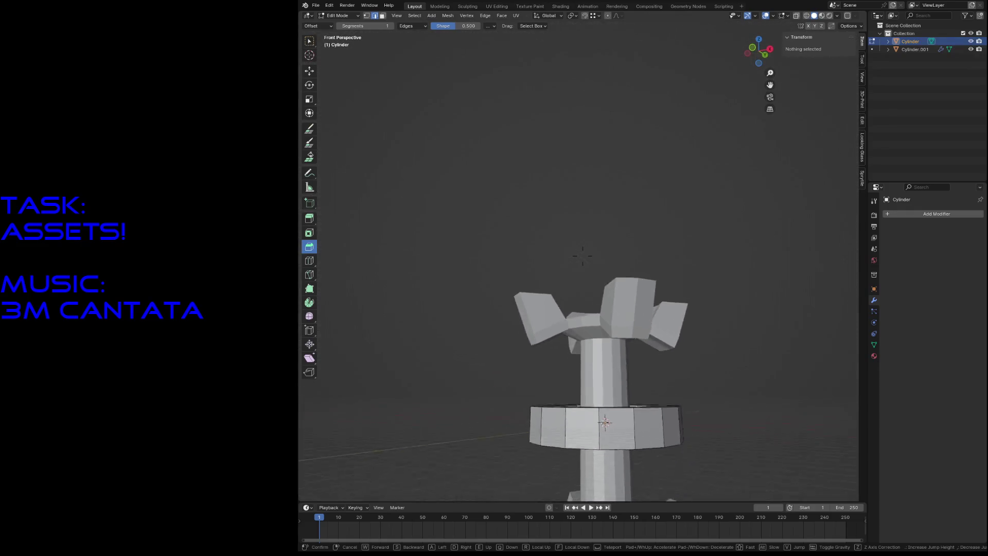
key("s")
key("w")
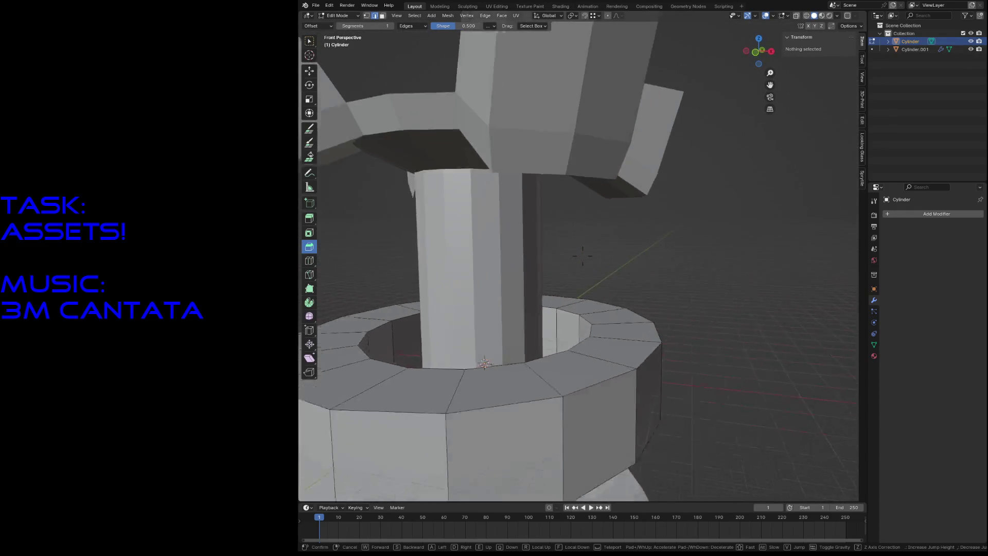
key("w")
key("s")
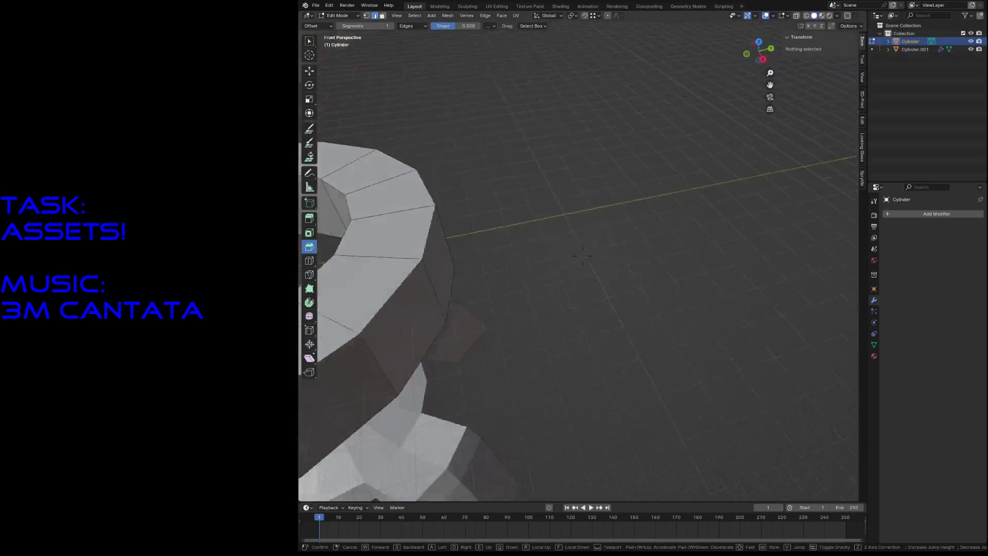
key("w")
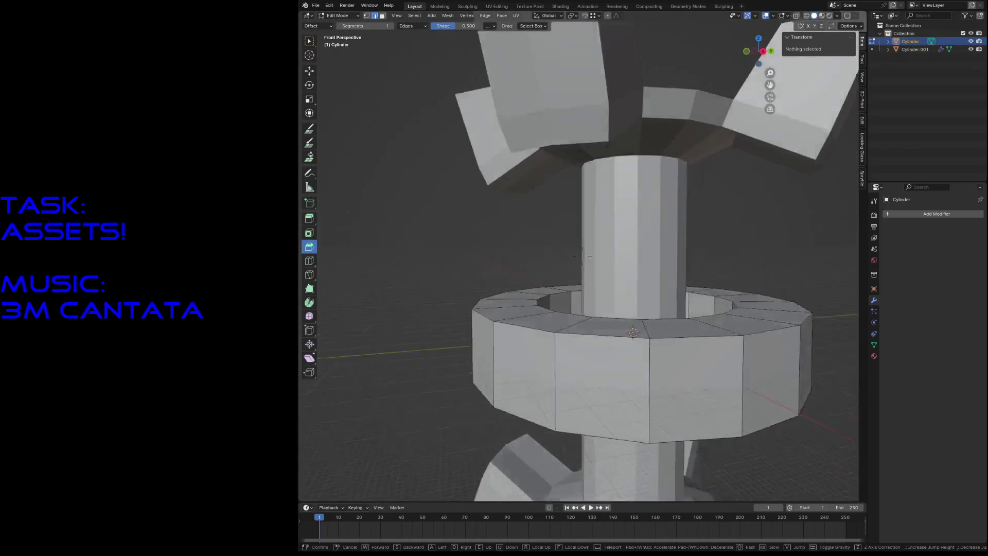
key("s")
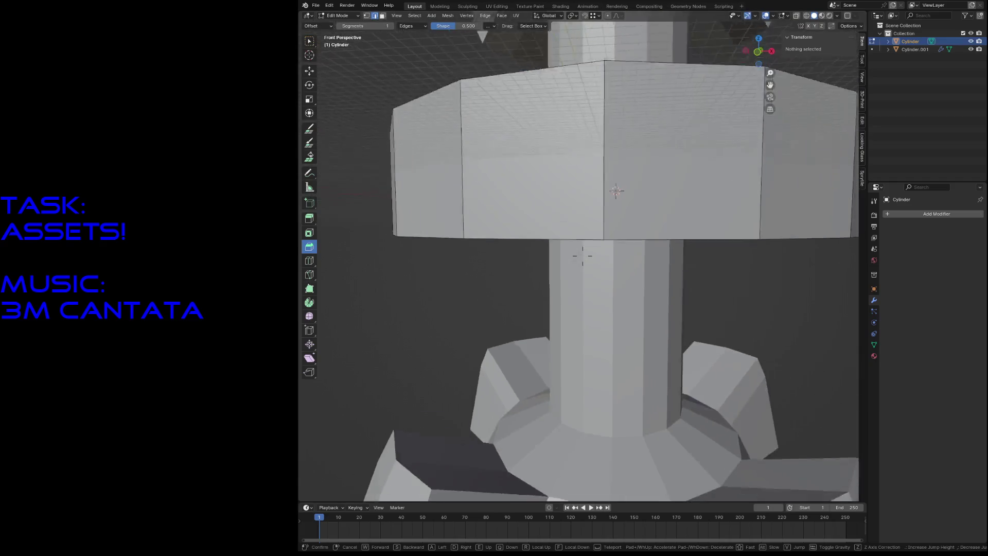
left_click(799, 305)
key("ctrl+s")
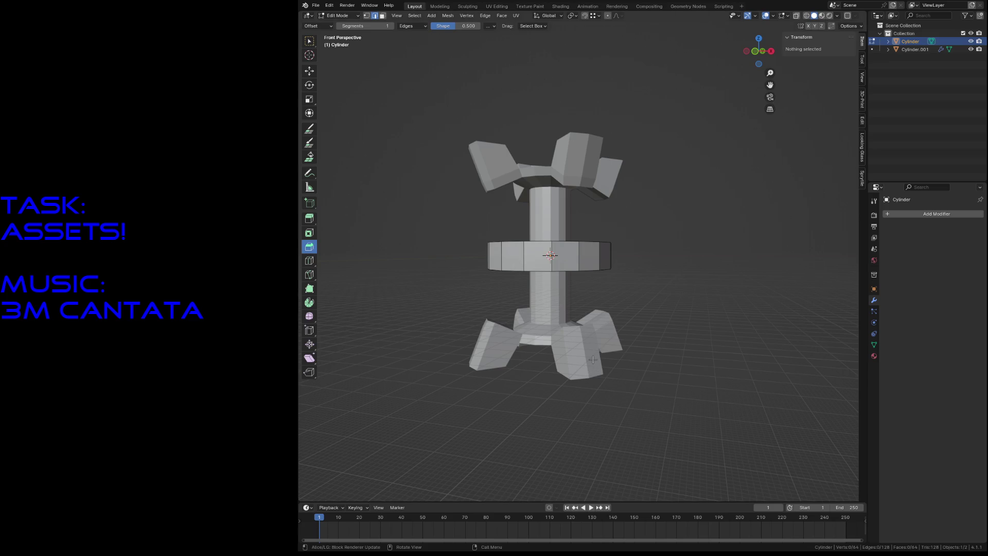
- Try duplicating the middle ring above and below, then undo the copies
left_click(555, 216)
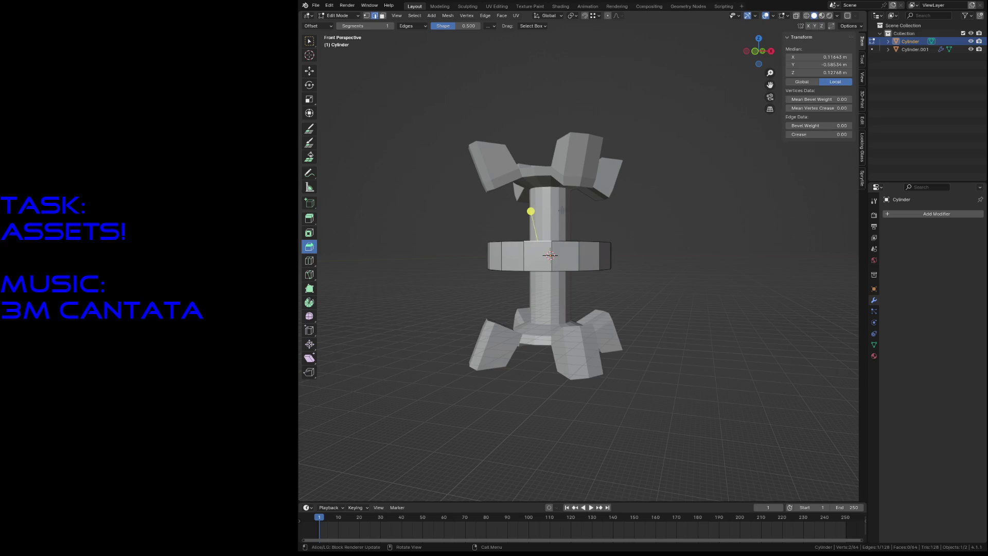
key("Tab")
left_click(569, 162)
left_click(607, 253)
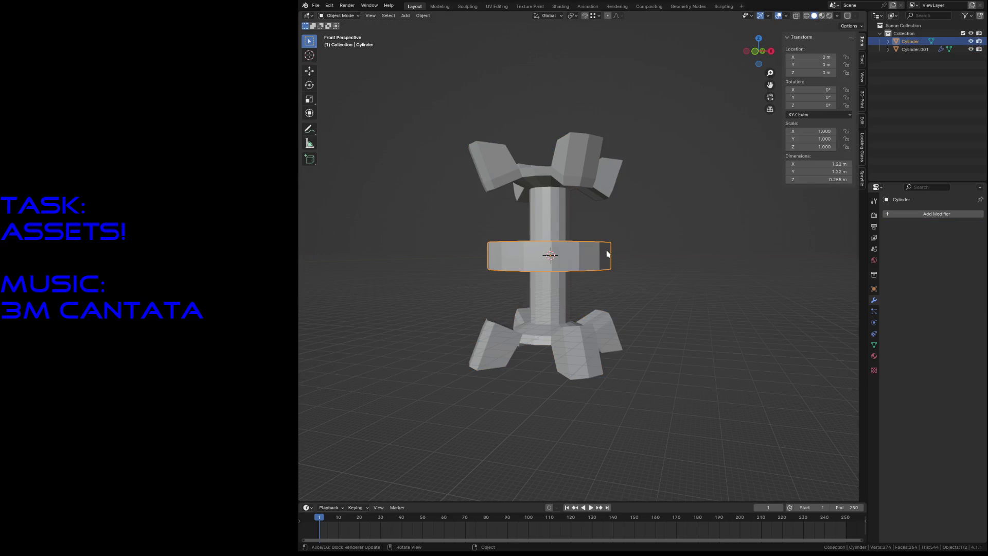
key("shift+d")
key("z")
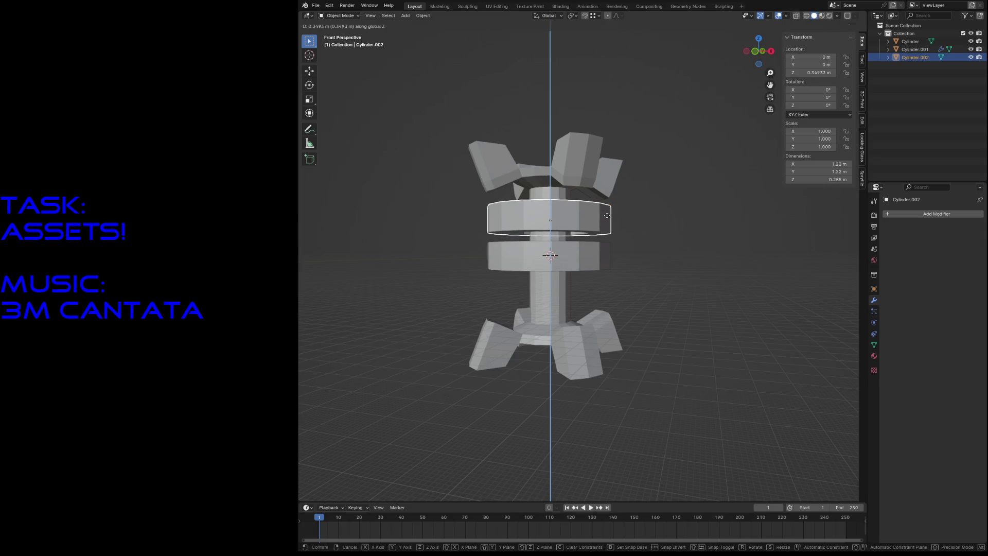
left_click(607, 216)
key("shift+d")
key("z")
left_click(606, 292)
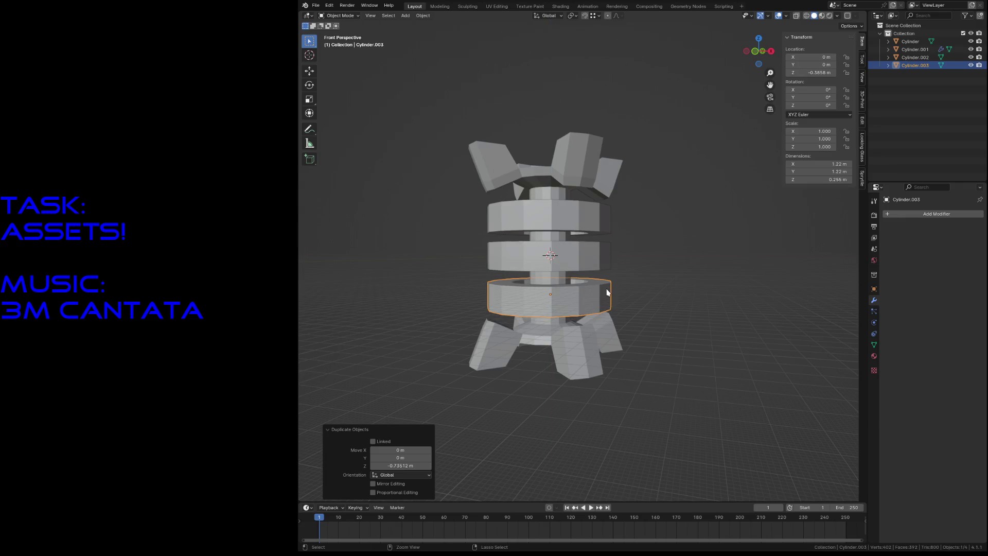
key("ctrl+z")
key("ctrl+z")
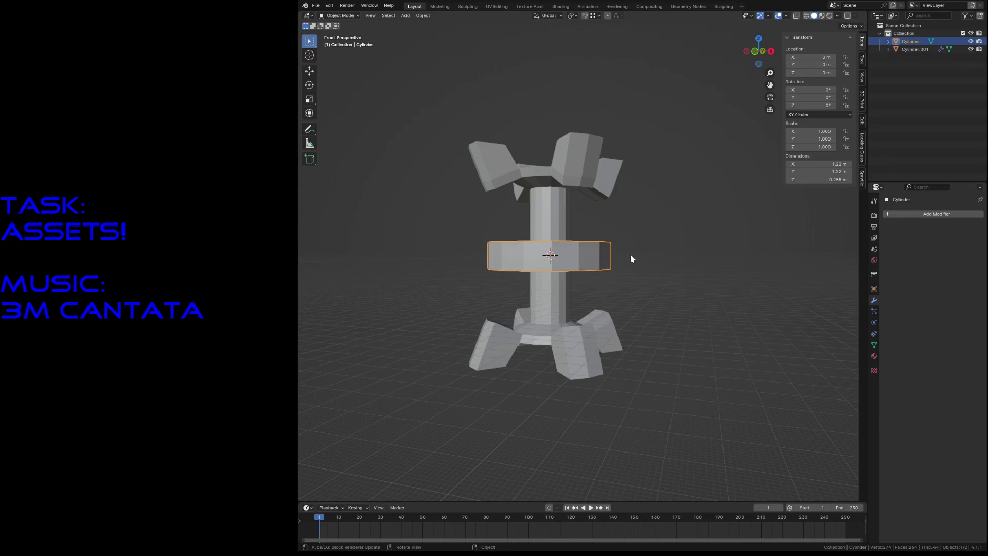
- Move the middle ring lower on the column along Z
key("g")
key("z")
left_click(635, 297)
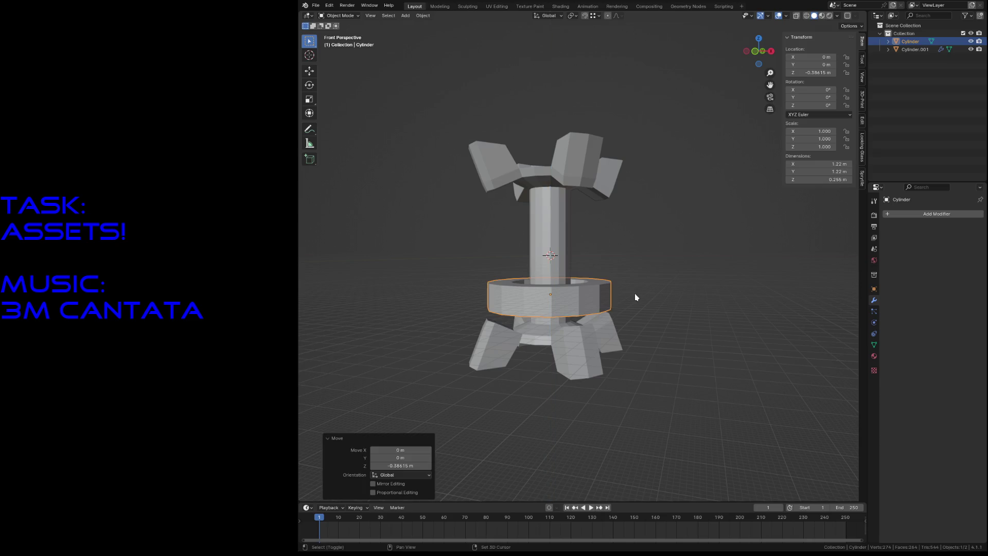
scroll(635, 297, "up", 3)
middle_click_drag(635, 297, 634, 297)
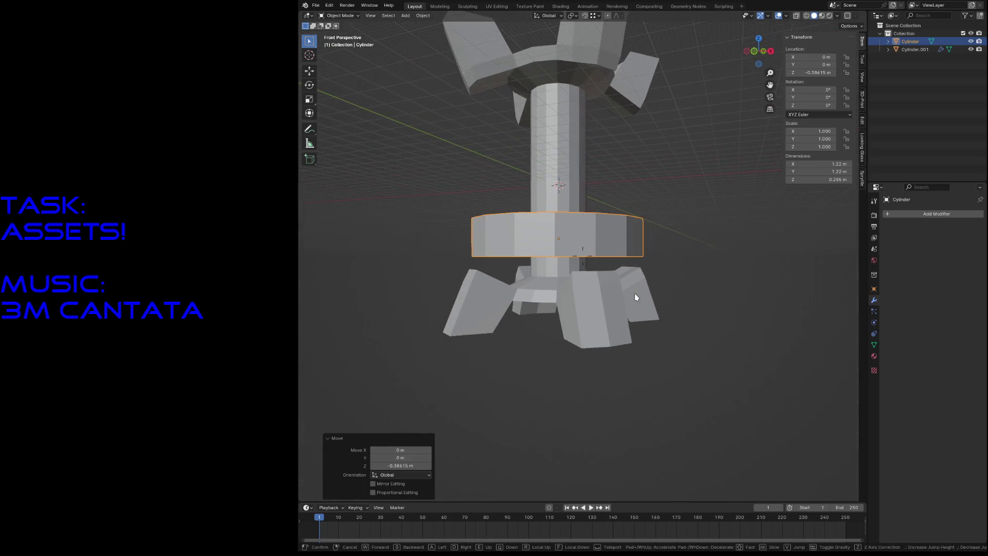
- Add an Array modifier to the ring using Constant Offset instead of Relative Offset
left_click(952, 220)
mouse_move(928, 218)
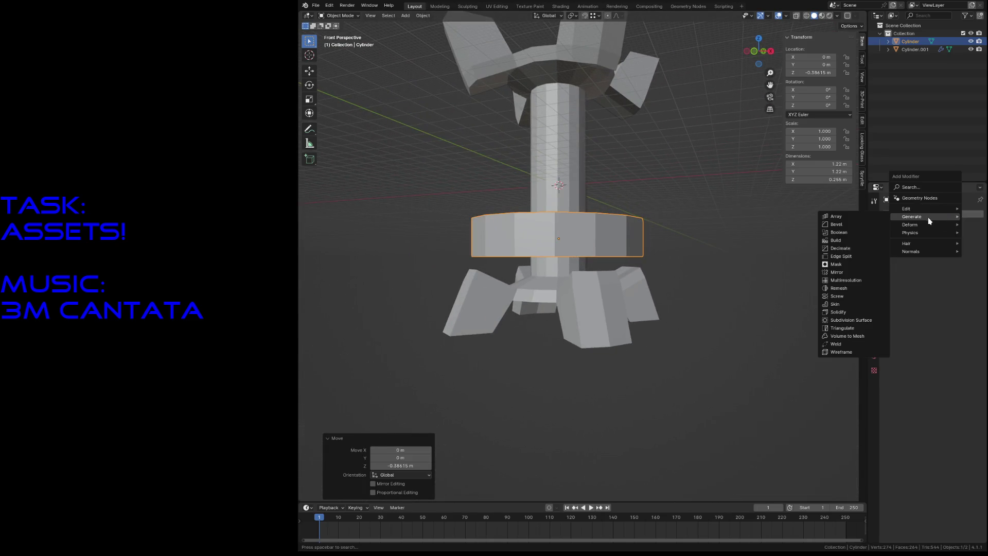
left_click(864, 217)
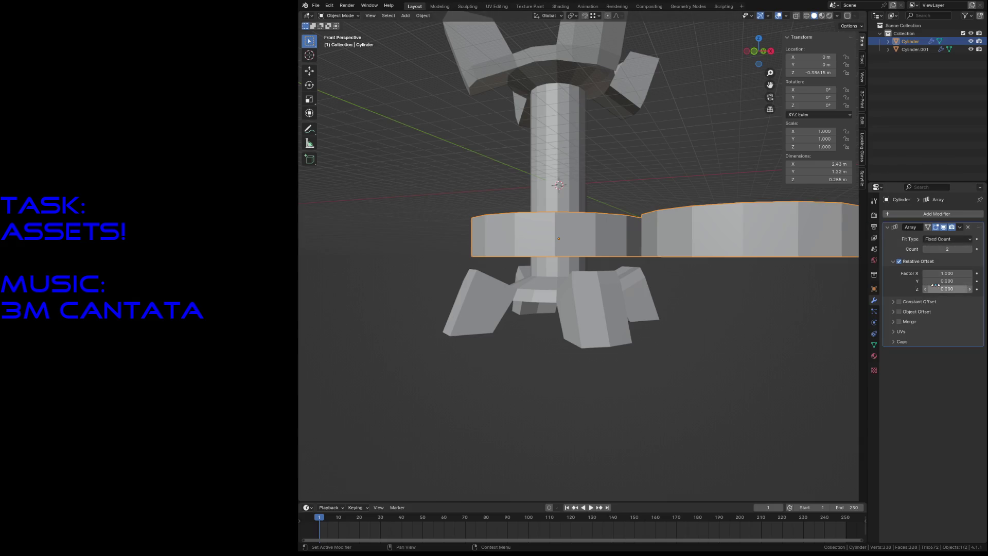
left_click(899, 261)
left_click(899, 302)
left_click(892, 302)
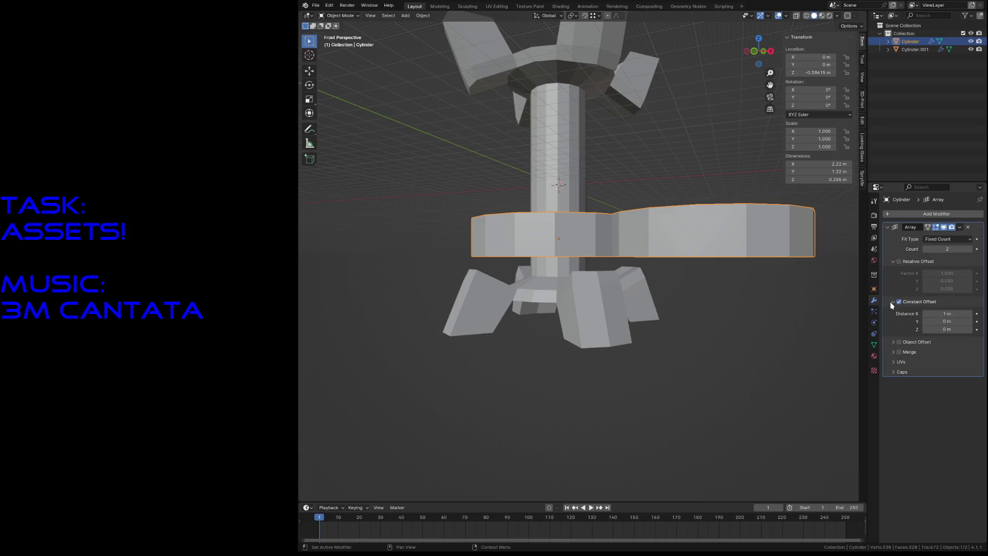
- Set the array's constant offset to X 0 and Z about 0.34 m, with three rings
left_click(955, 319)
left_click(955, 315)
type("0")
left_click(959, 331)
type("0.2")
key("Return")
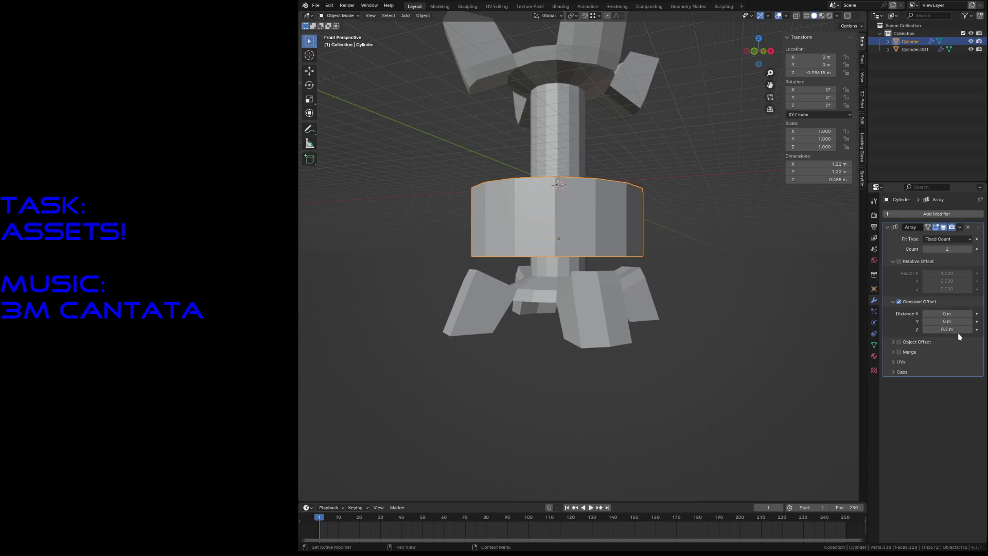
mouse_move(952, 330)
left_mouse_down()
mouse_move(975, 308)
mouse_move(965, 250)
left_mouse_up()
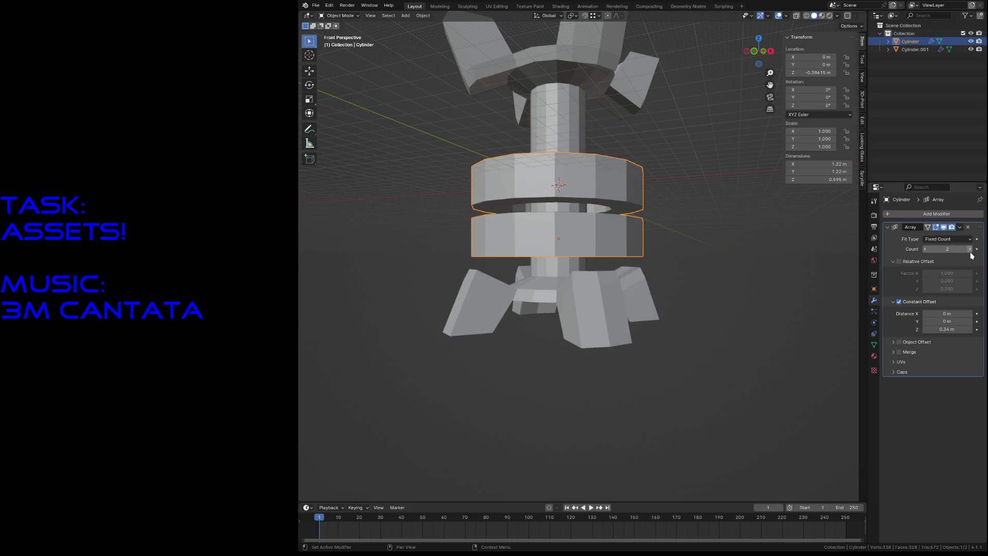
left_click(970, 249)
- Inspect the stacked rings, select everything, and switch to the front view
key("shift+grave")
key("s")
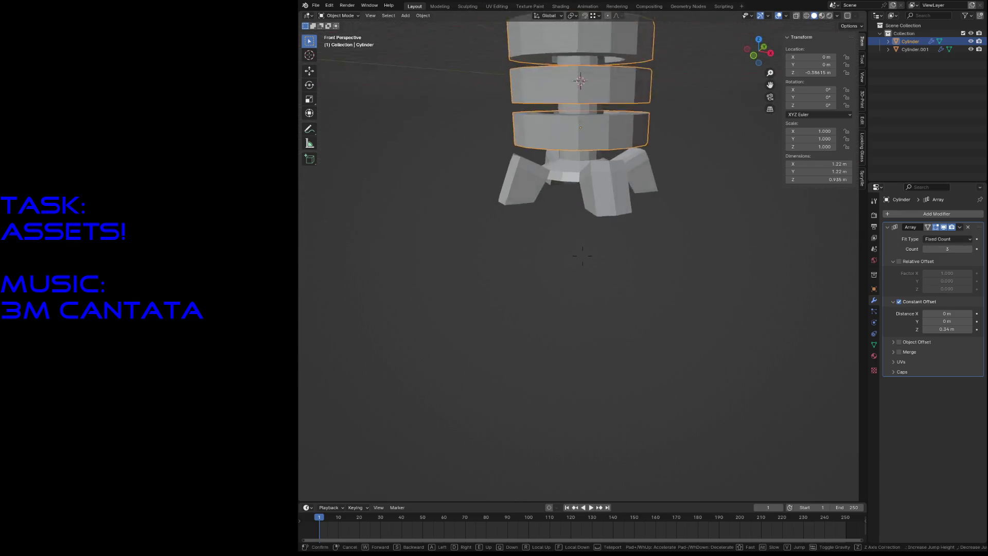
key("w")
left_click(615, 262)
key("a")
key("KP_1")
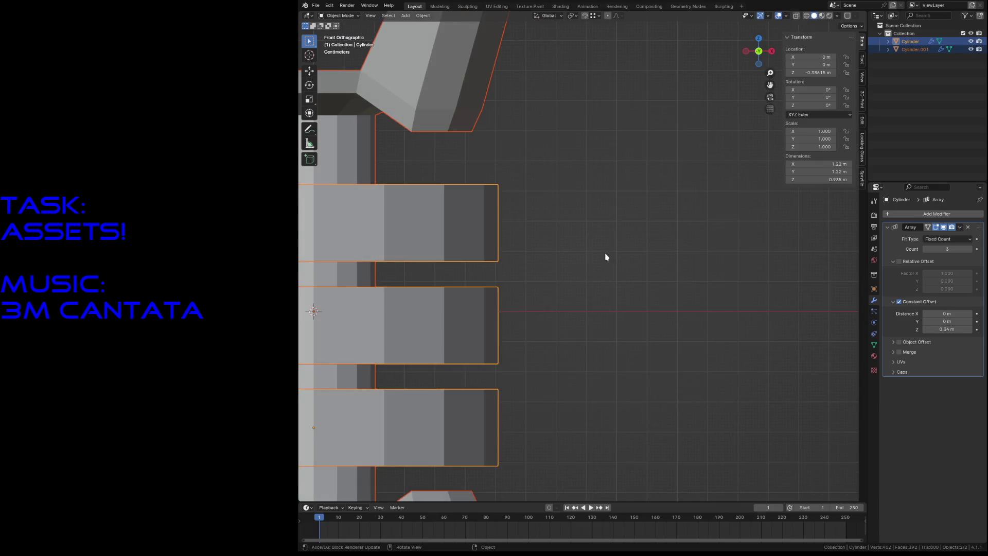
- Set the array's vertical Constant Offset to 0.4 m
left_click_drag(947, 329, 963, 329)
left_click(951, 329)
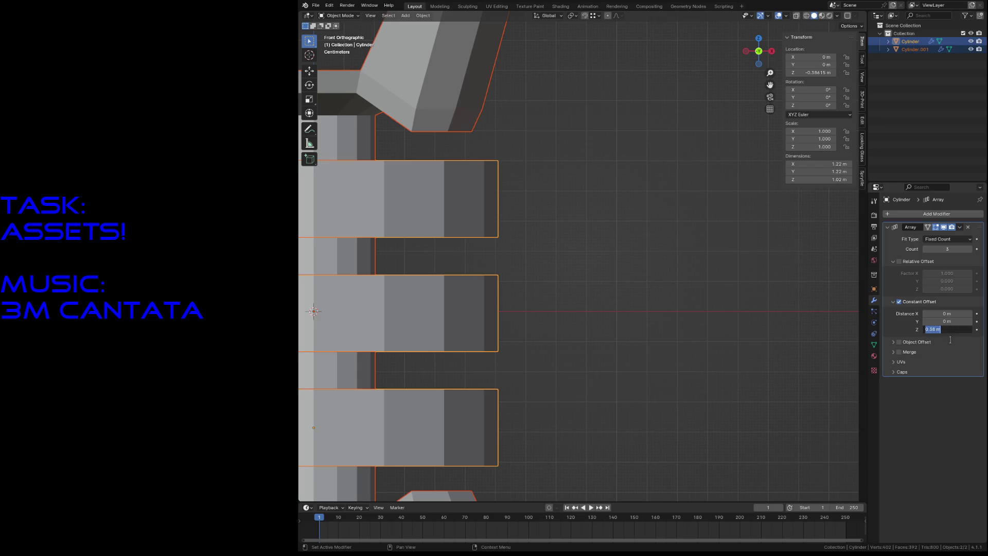
type("0.4")
key("Return")
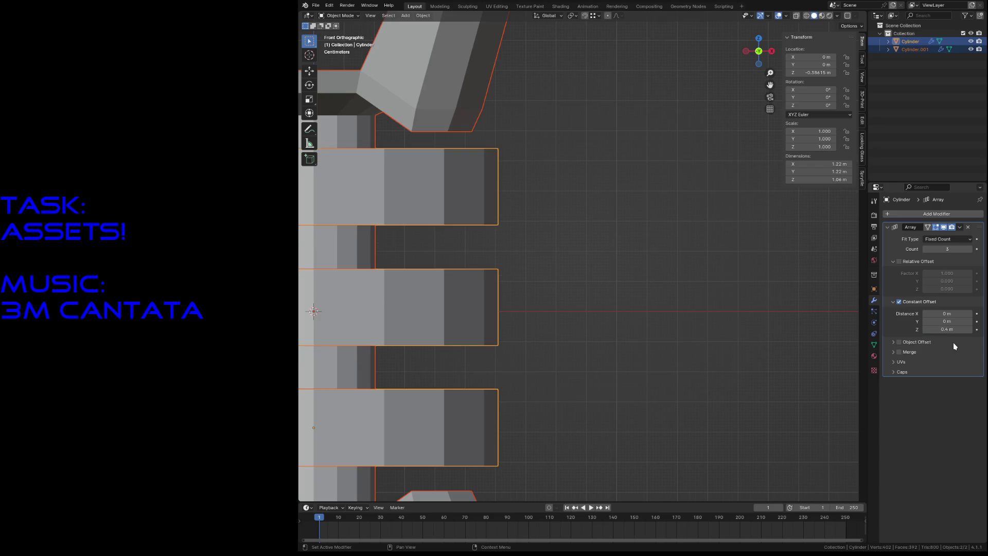
- Lower the ringed Cylinder slightly along Z, then deselect it
scroll(528, 320, "down", 5)
left_click(517, 326)
key("g")
key("z")
left_click(577, 317)
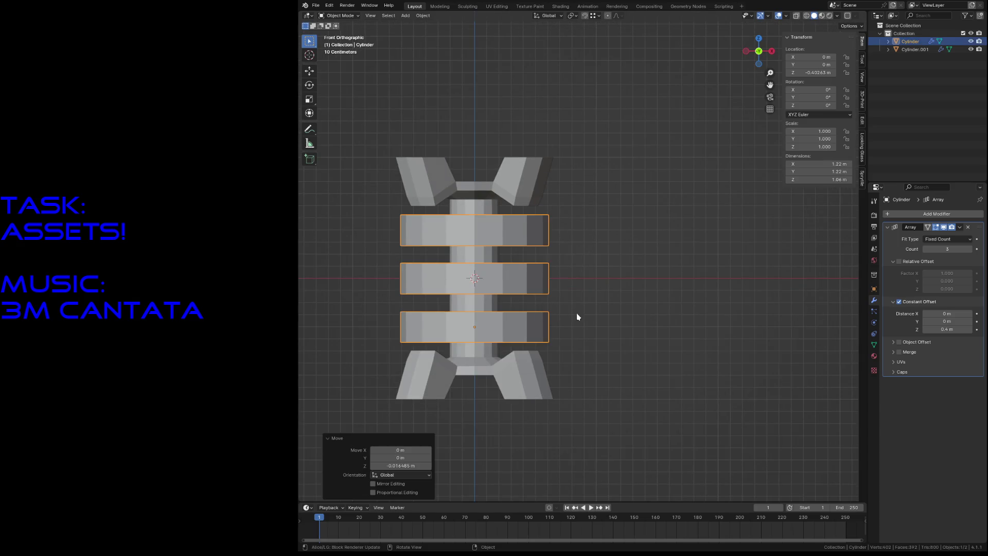
left_click(688, 326)
key("shift+grave")
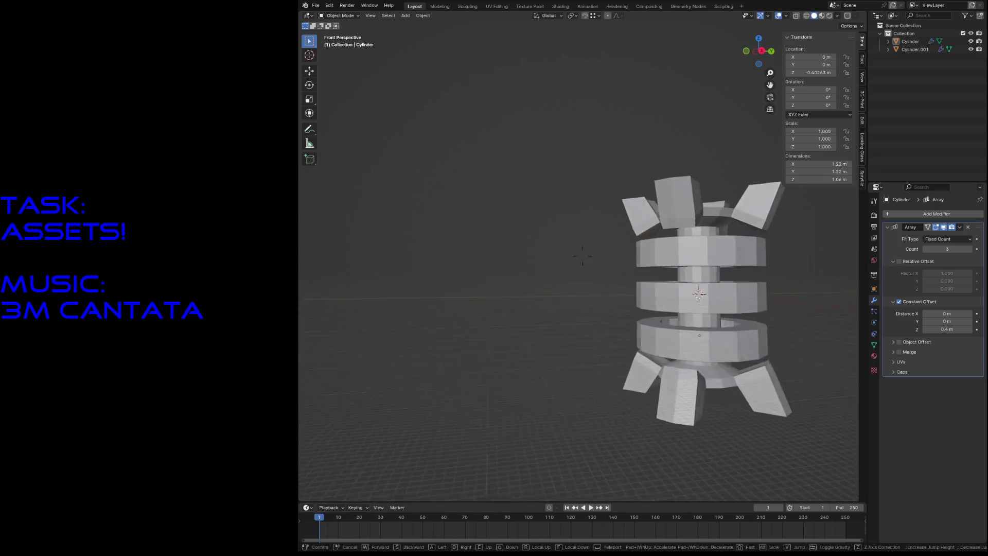
- Fly around the reactor model and save reactor.blend
key("s")
key("w")
left_click(687, 325)
key("ctrl+s")
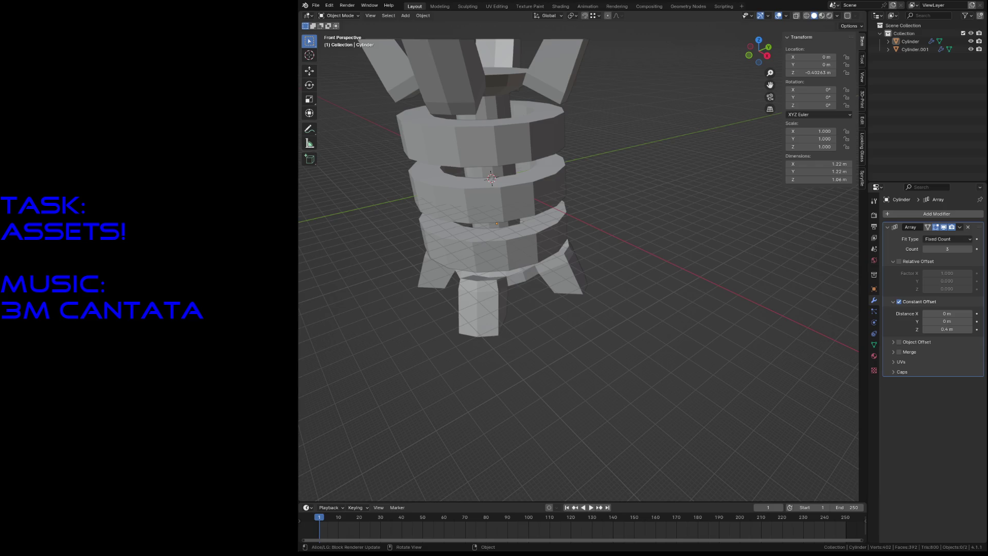
- Fly back to view the whole stacked model from below
key("shift+grave")
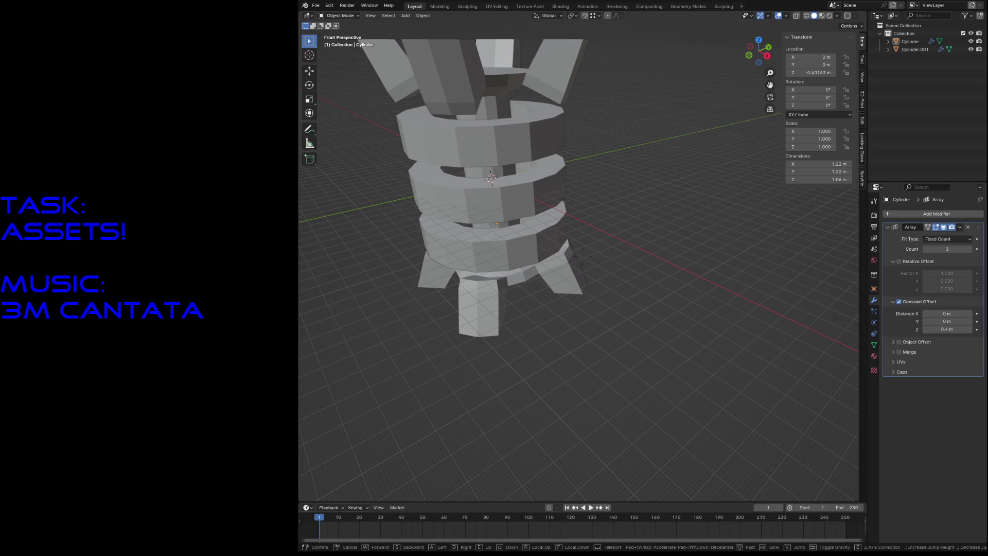
key("s")
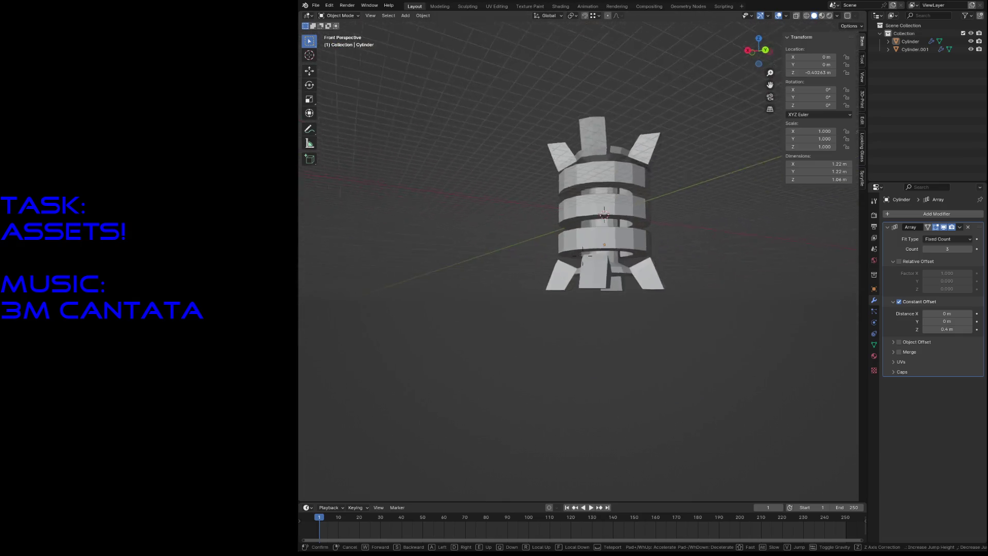
left_click(554, 350)
- Edit the prong-and-leg piece and inspect a prong edge's context menu without changes
left_click(603, 281)
key("Tab")
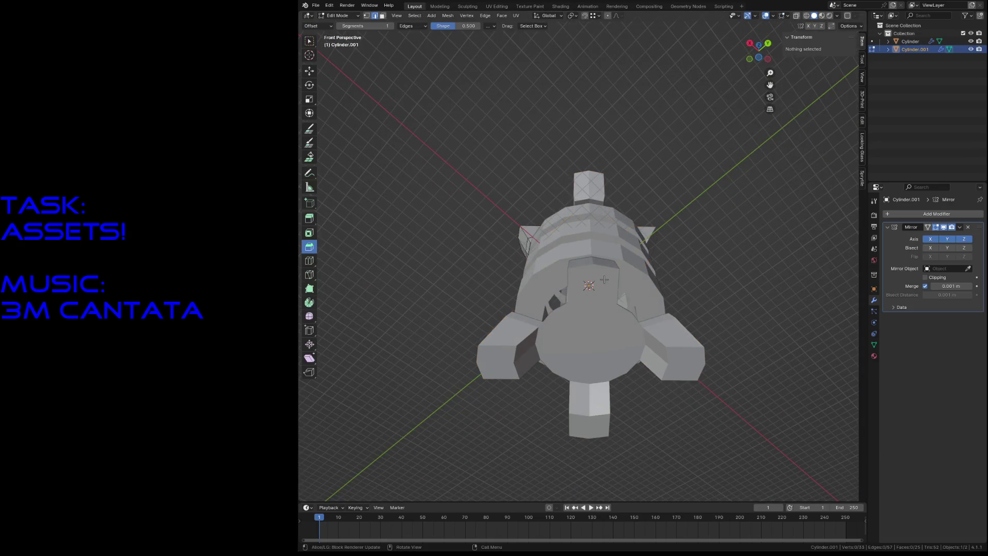
key("shift+grave")
key("w")
key("Escape")
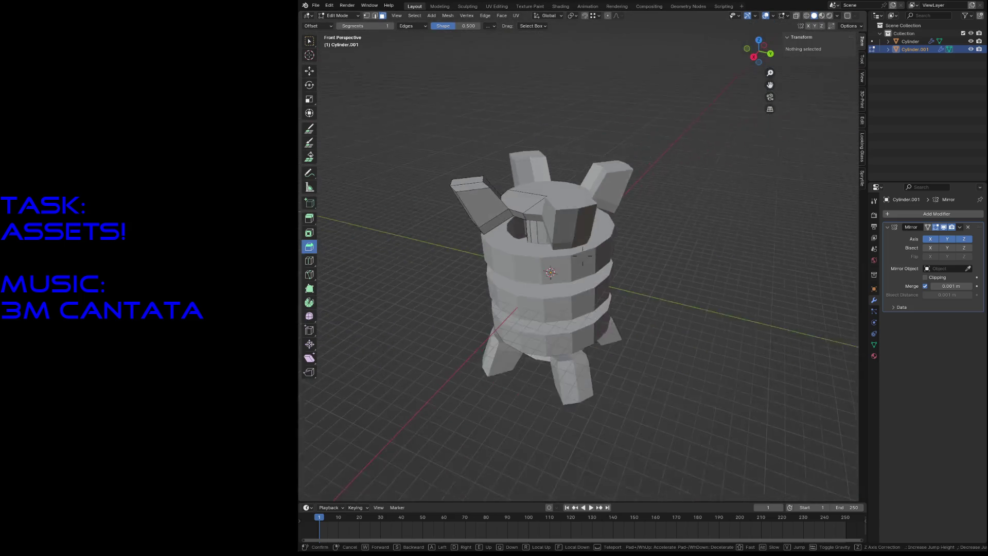
left_click(493, 214)
right_click(493, 214)
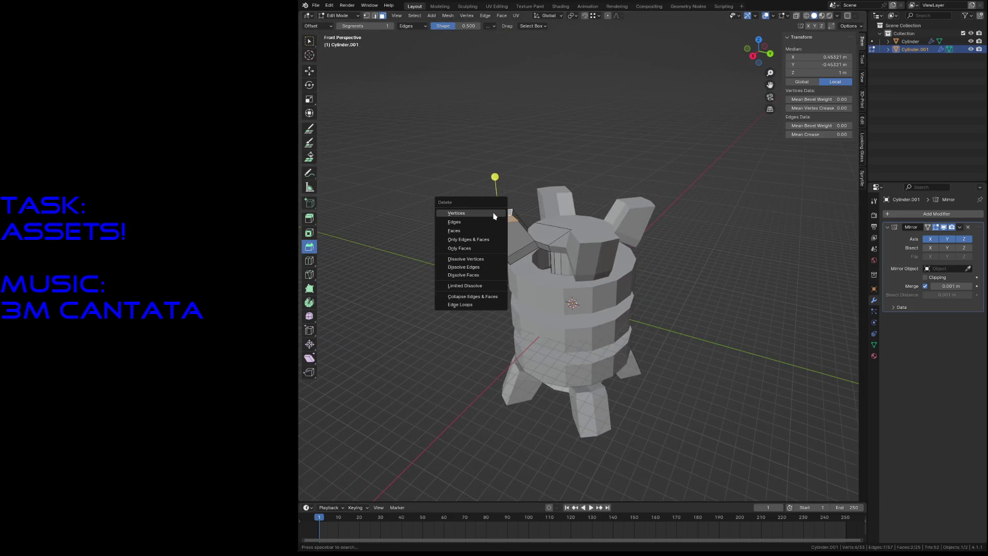
left_click(464, 170)
- Fly around the model, save reactor.blend, and return to Object Mode
key("shift+grave")
key("w")
key("s")
key("w")
key("s")
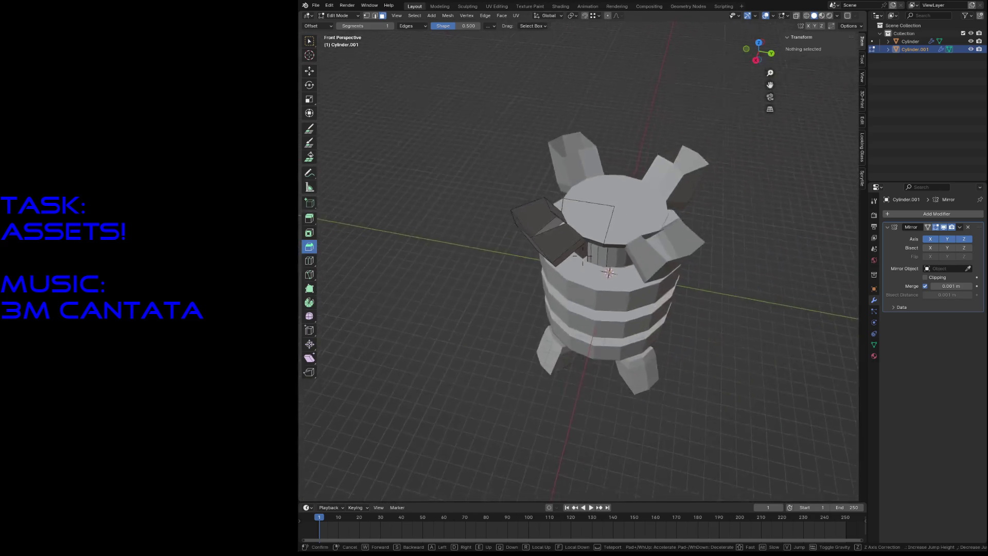
key("w")
key("Escape")
key("ctrl+s")
key("Tab")
- Select the ringed Cylinder body together with the prong-and-leg piece Cylinder.001
left_click(729, 209)
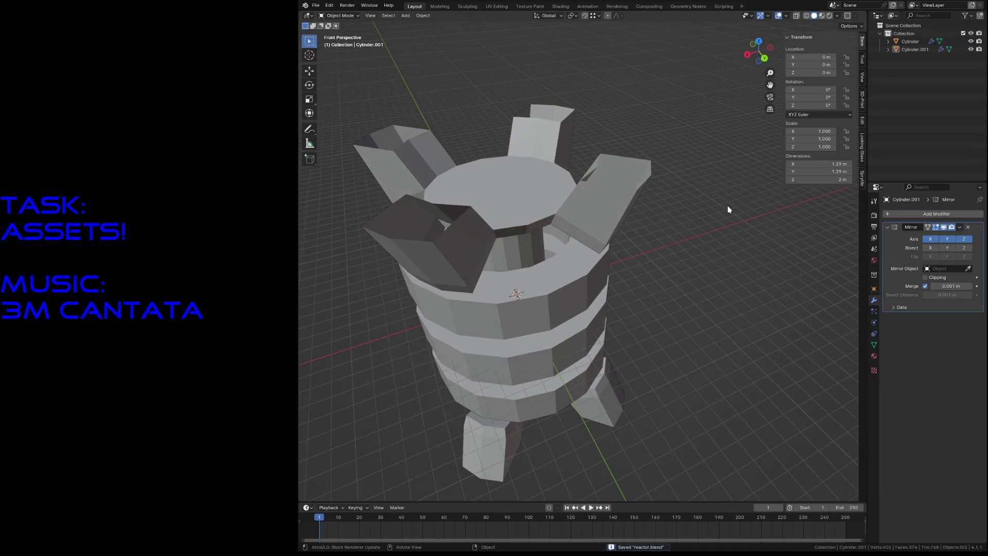
left_click(589, 180)
left_click(530, 294)
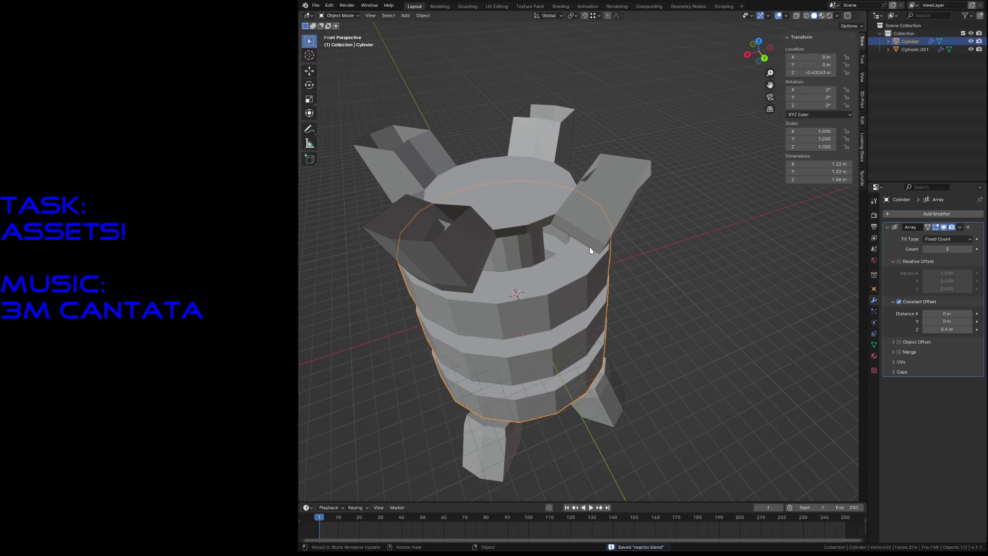
left_click(541, 215, "shift")
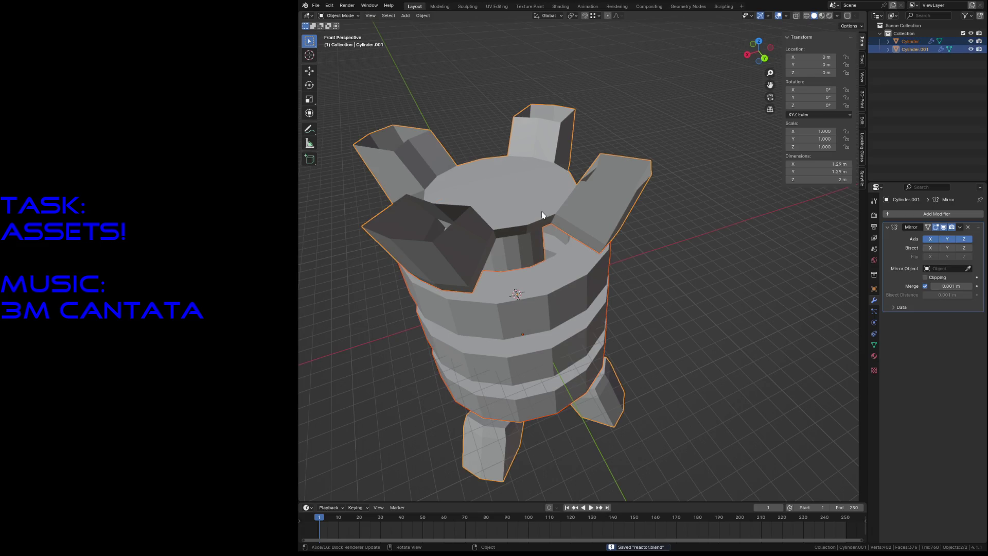
left_click(496, 6)
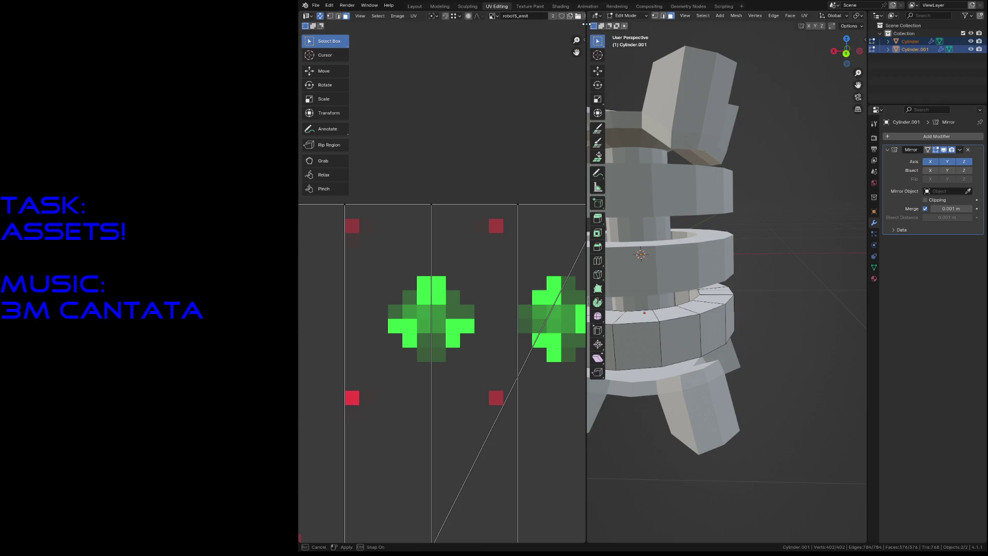
- Widen the UV editor, unlink its old image, and pick a face on the ringed cylinder
left_click_drag(586, 27, 616, 27)
left_click(586, 16)
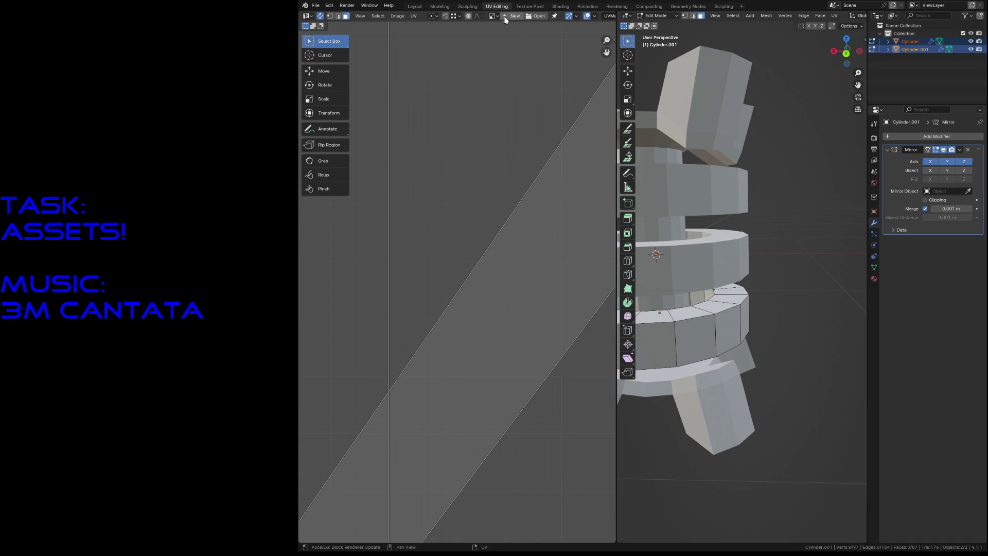
scroll(511, 157, "down", 6)
scroll(506, 162, "up", 1)
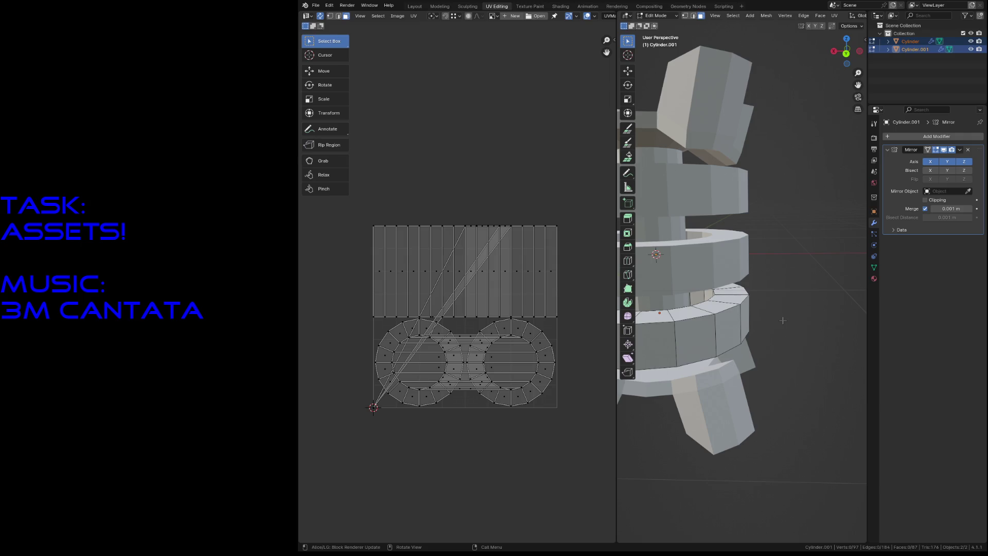
left_click(712, 324)
middle_click_drag(712, 324, 737, 444, "shift")
- Mark the lower ring's top and bottom edge loops as seams
key("2")
left_click(746, 292, "alt")
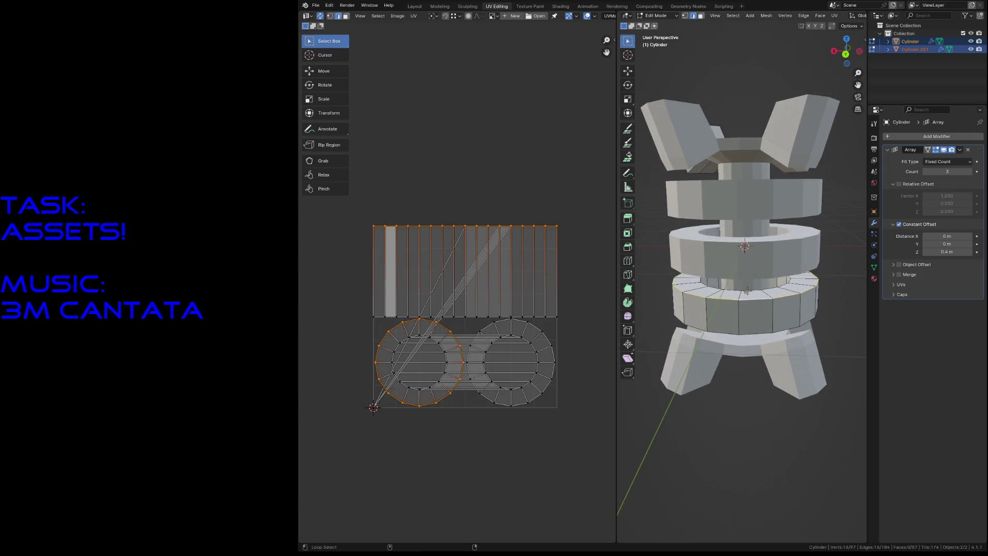
left_click(747, 330, "alt+shift")
key("shift+grave")
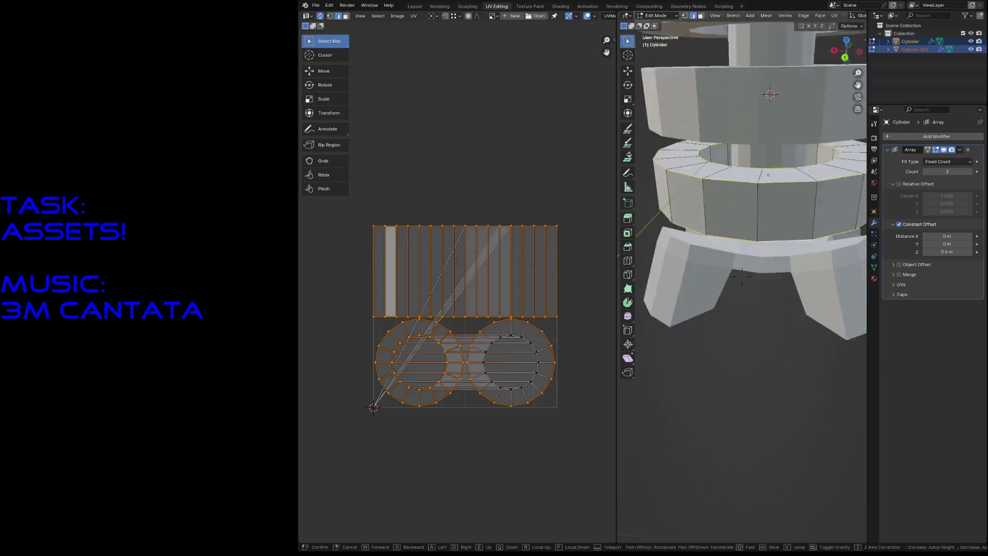
key("Escape")
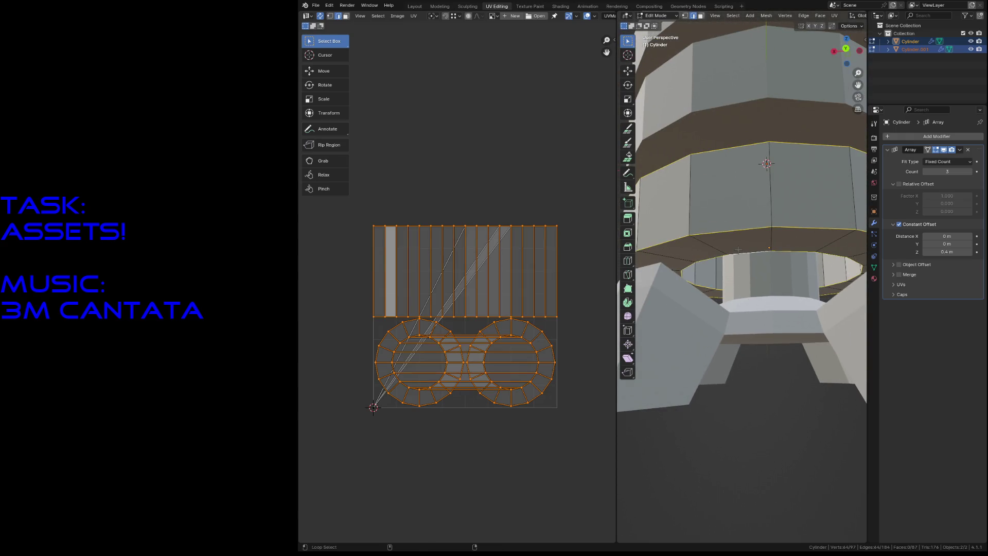
key("F3")
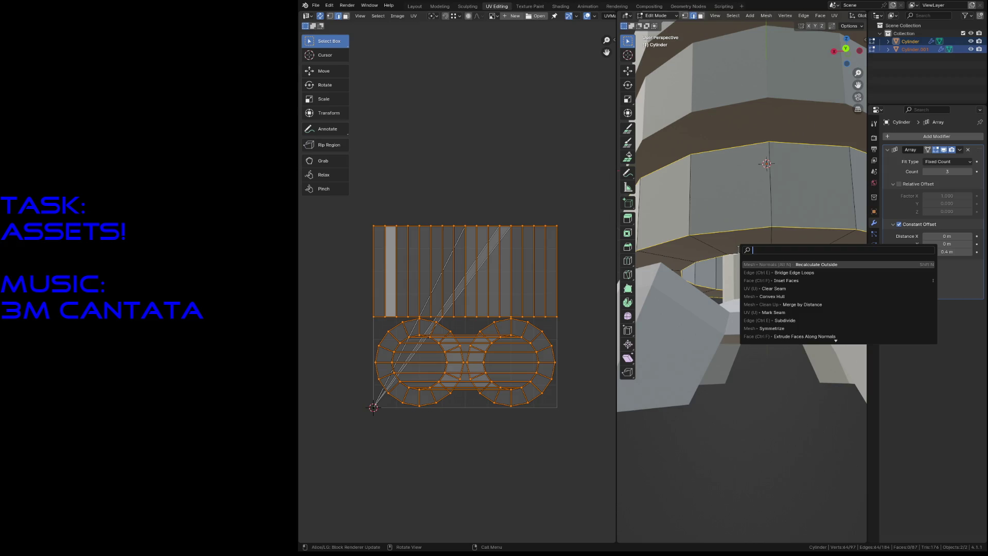
left_click(746, 311)
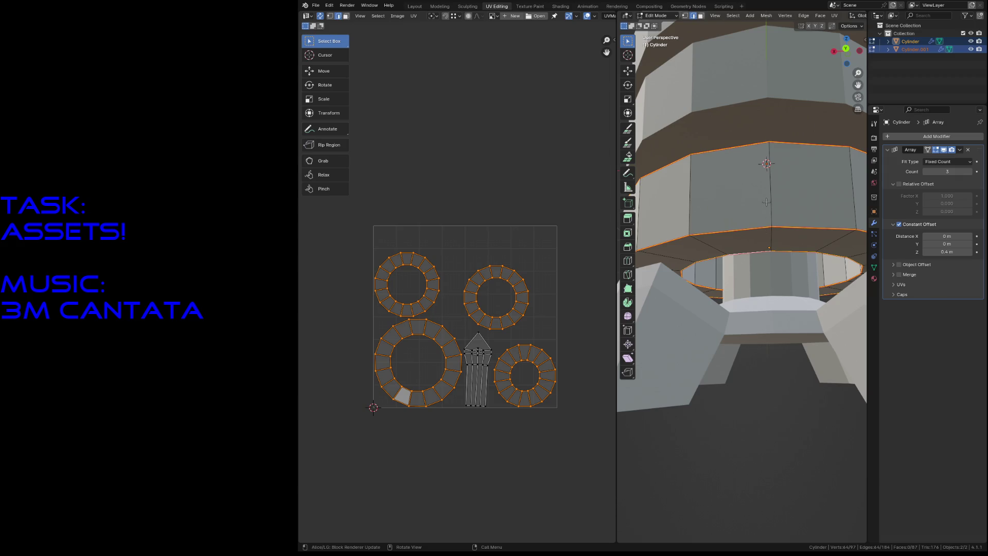
- Mark a vertical edge on the ringed cylinder as a seam
left_click(772, 233)
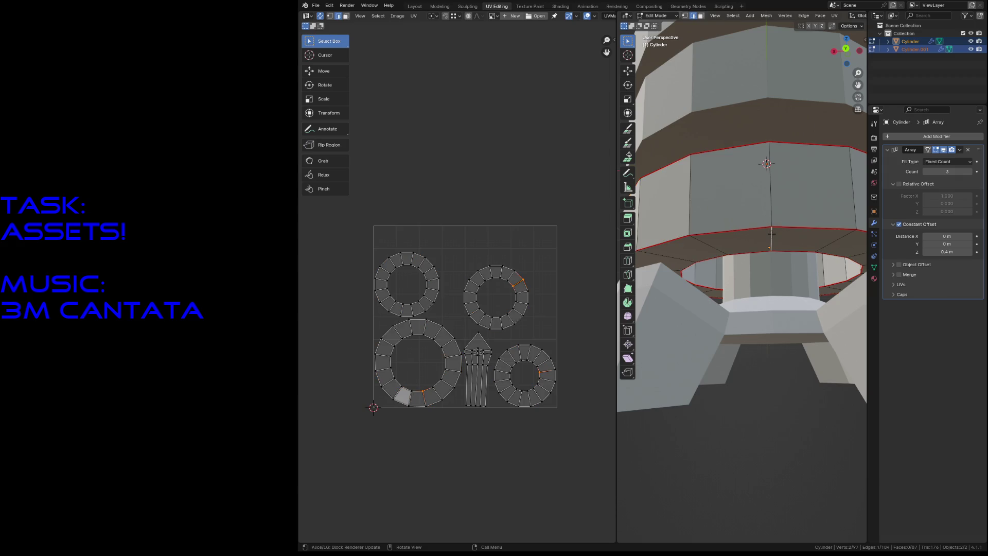
left_click(771, 201)
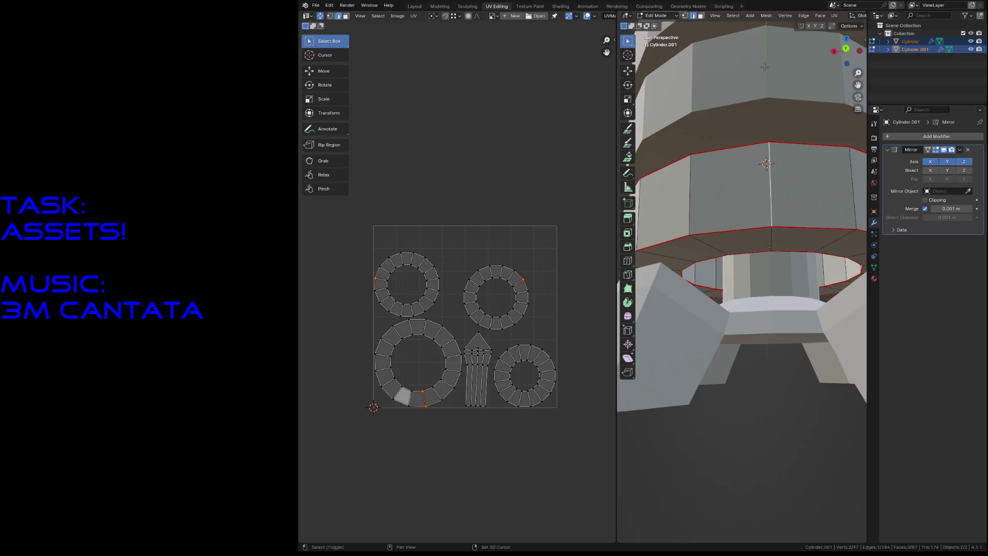
key("shift+grave")
key("s")
left_click(765, 146)
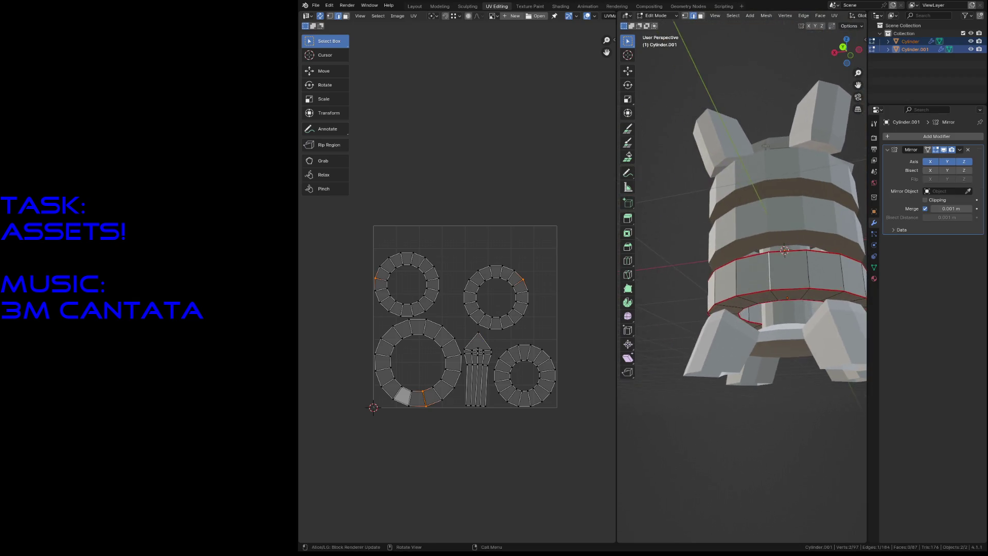
left_click(769, 285)
key("F3")
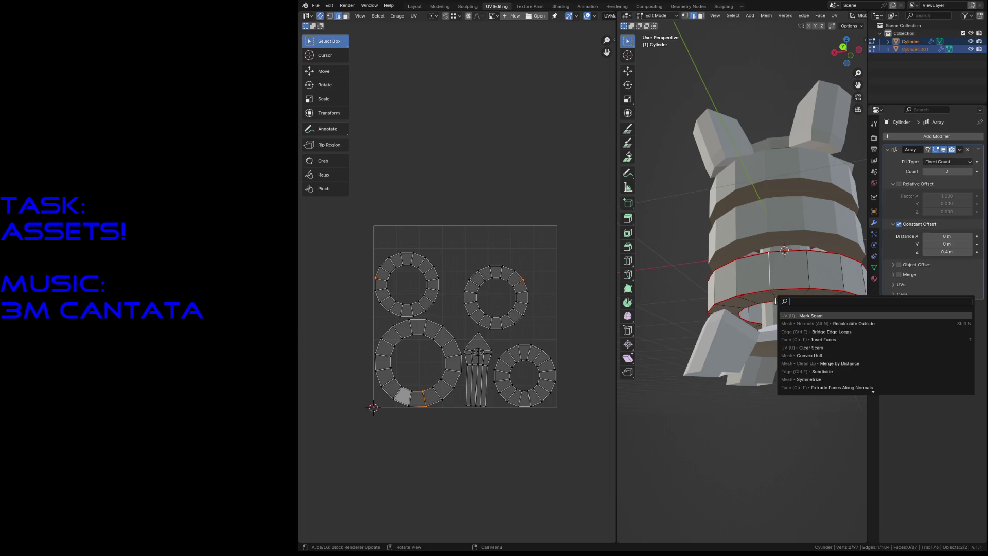
key("Return")
key("shift+grave")
key("w")
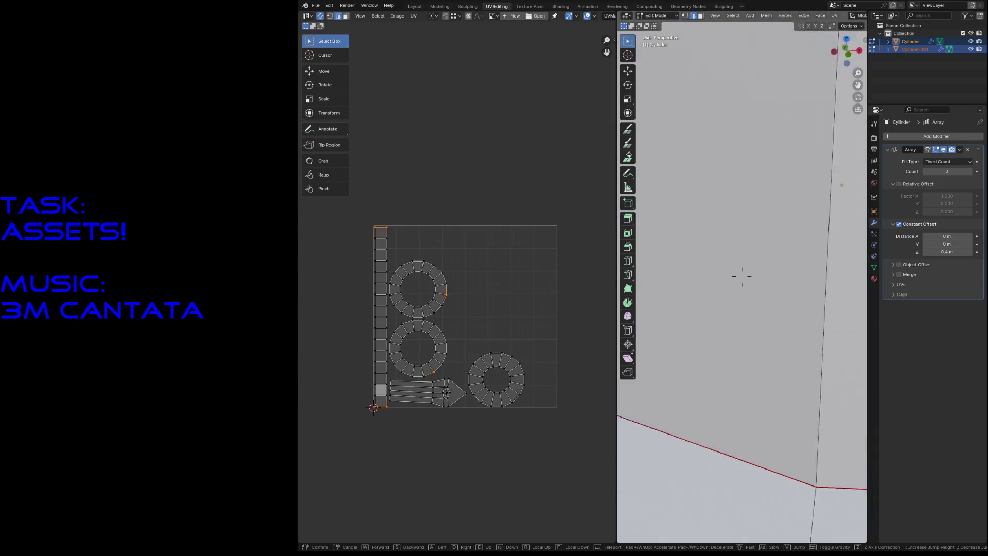
key("s")
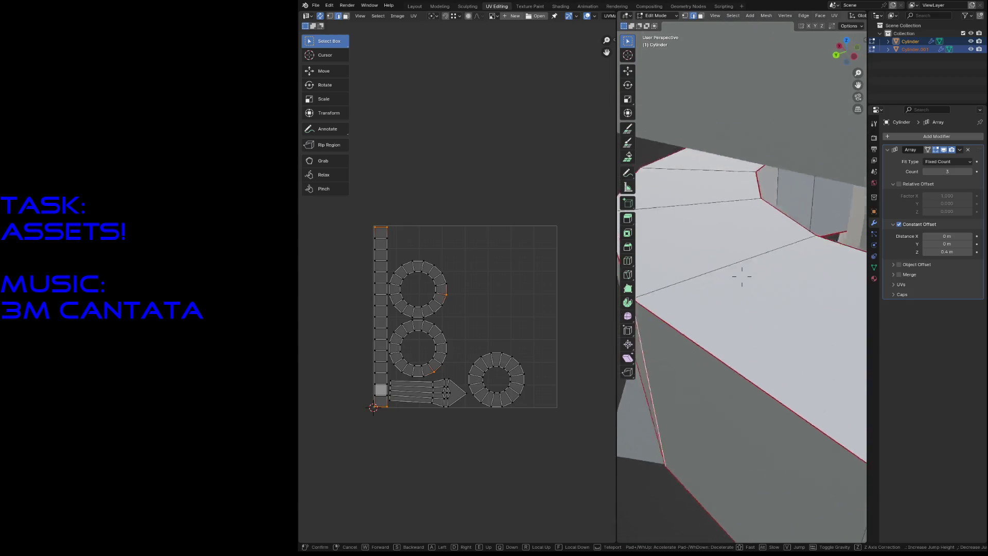
- Mark the selected close-up edge as a seam
left_click(765, 316)
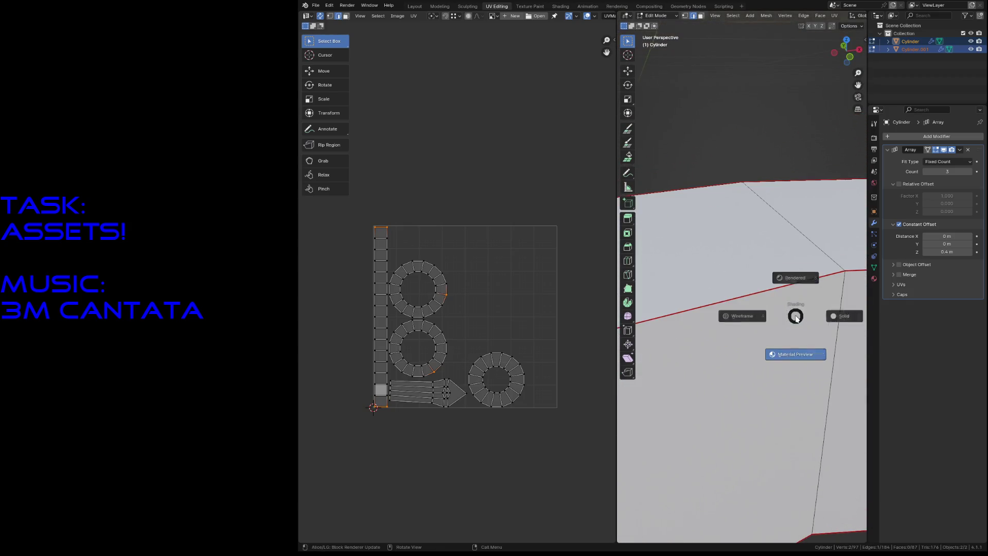
right_click(825, 428)
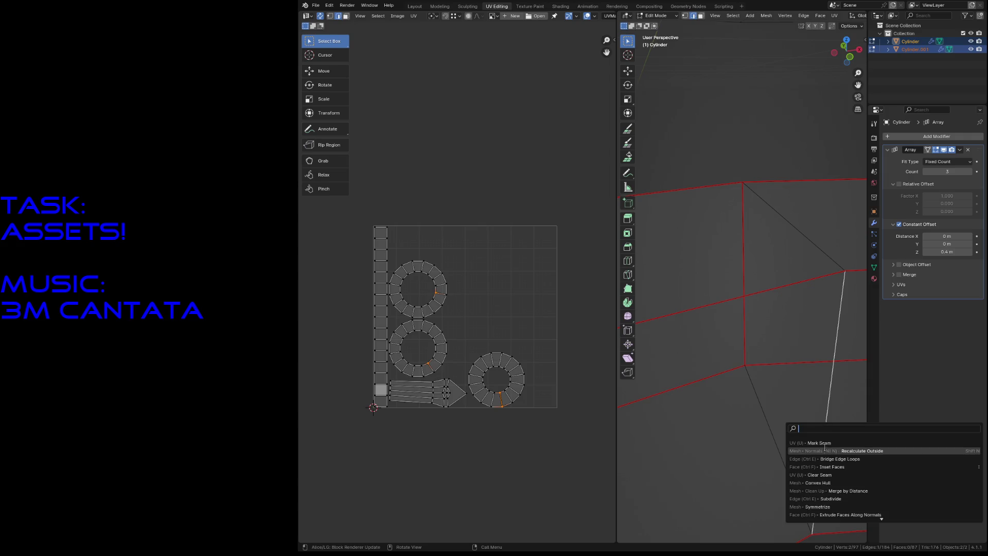
left_click(785, 435)
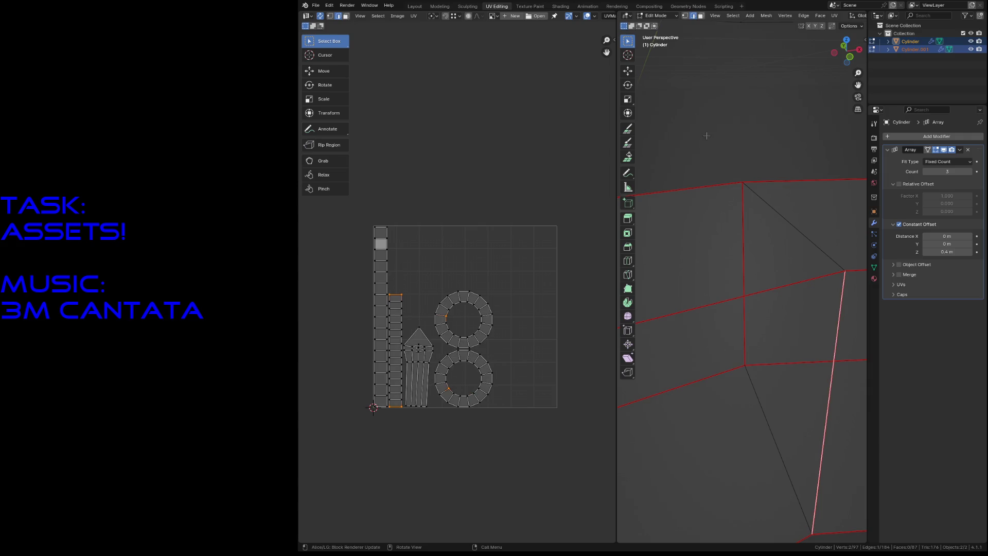
- Fly around the whole tower to inspect it, then save reactor.blend
key("grave")
key("shift+grave")
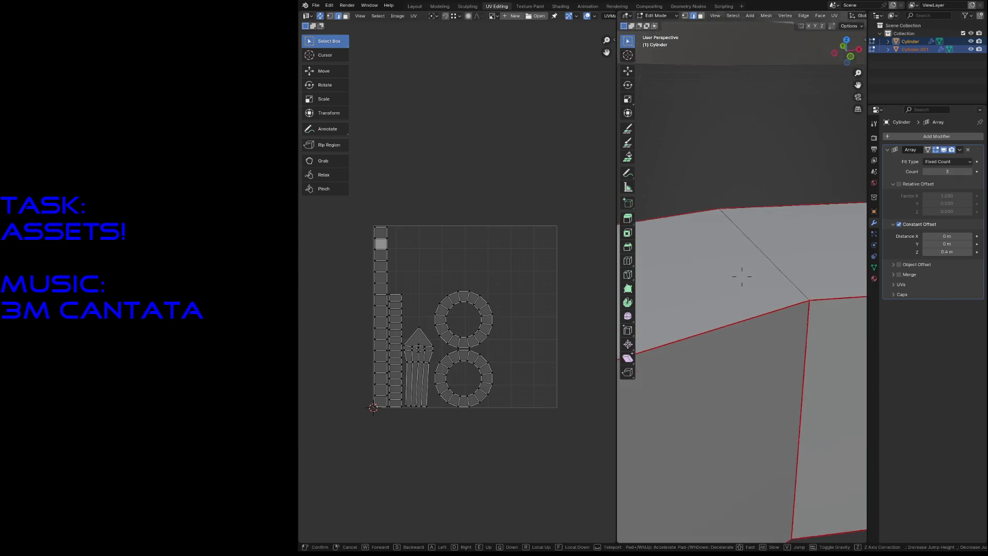
key("s")
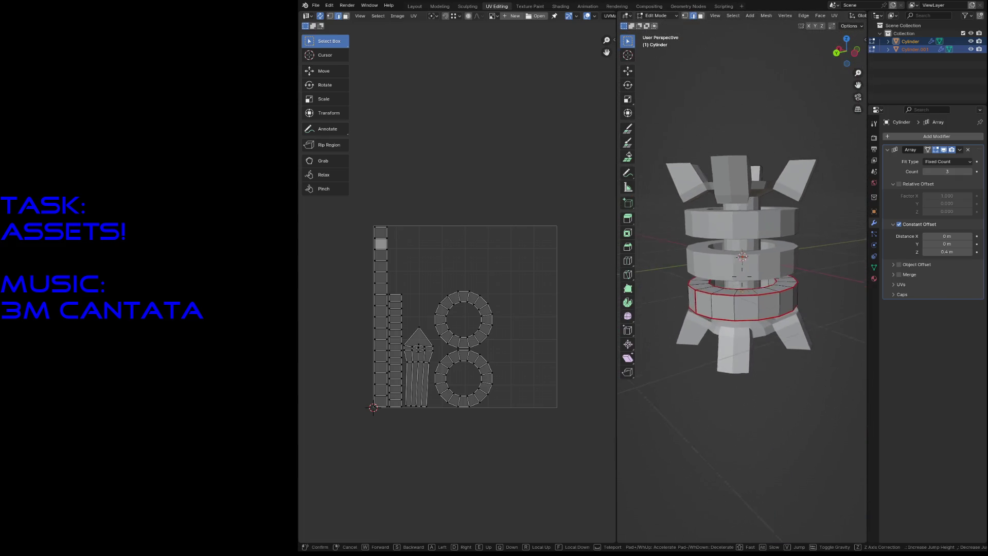
key("d")
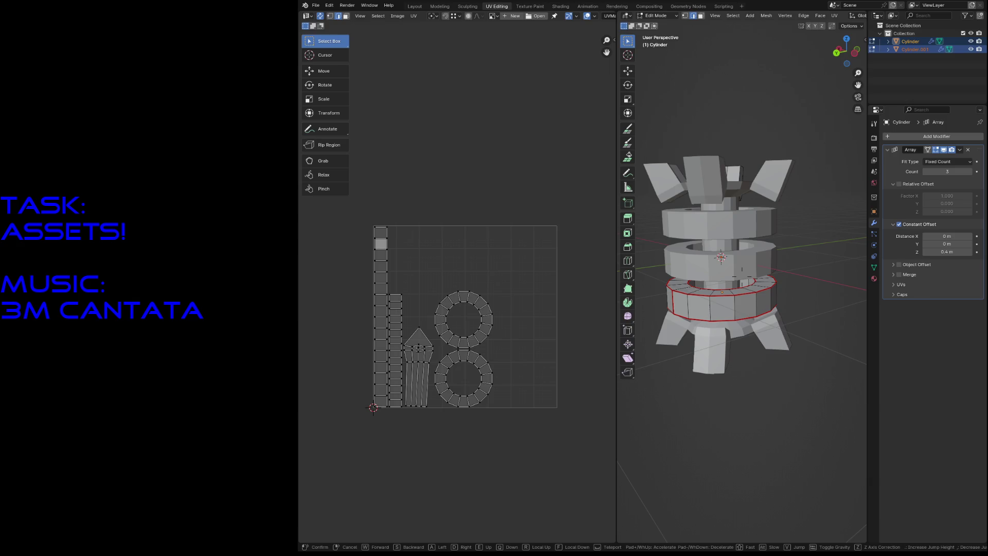
key("a")
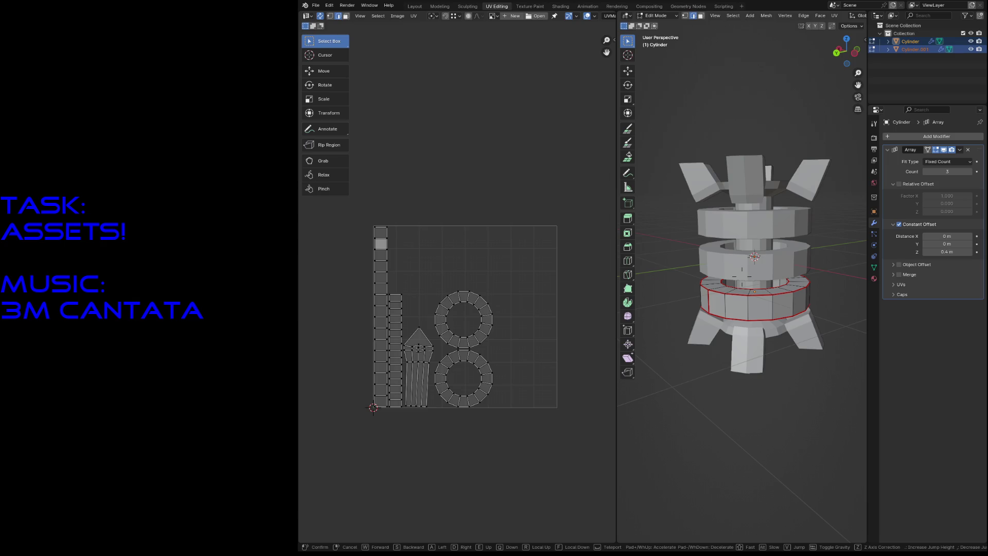
left_click(757, 142)
key("ctrl+s")
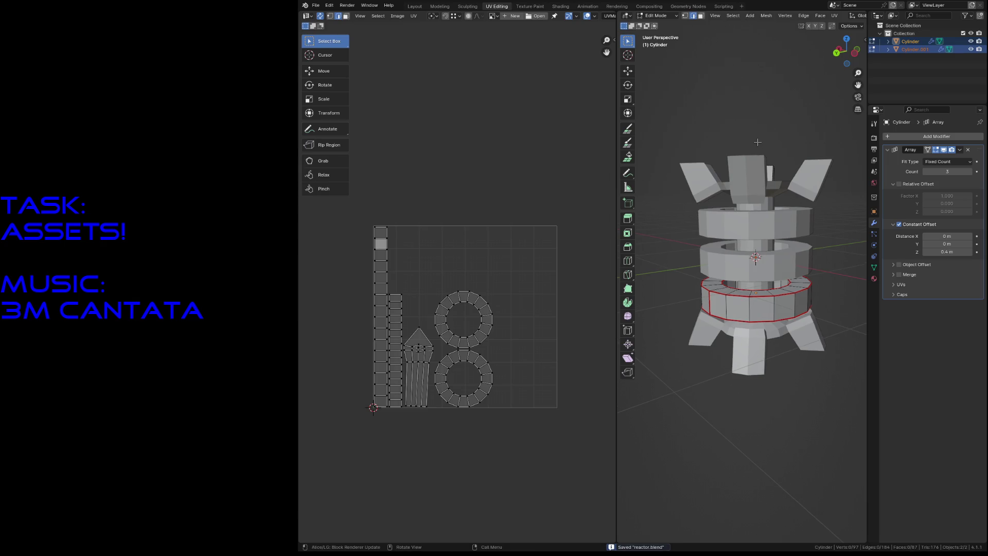
- Look over the tower again, then return to Object Mode with Cylinder.001 selected
key("shift+grave")
key("w")
key("s")
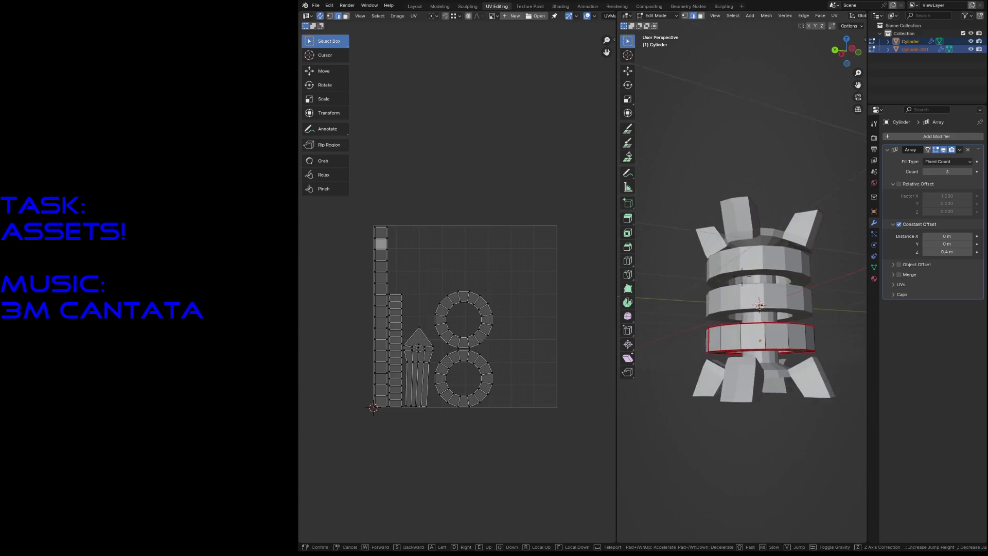
key("w")
key("s")
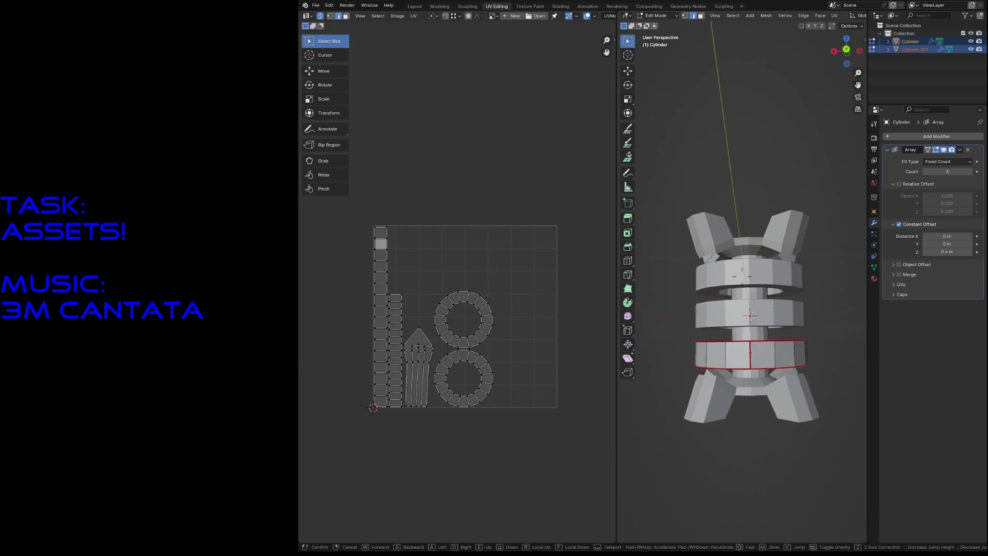
key("w")
key("s")
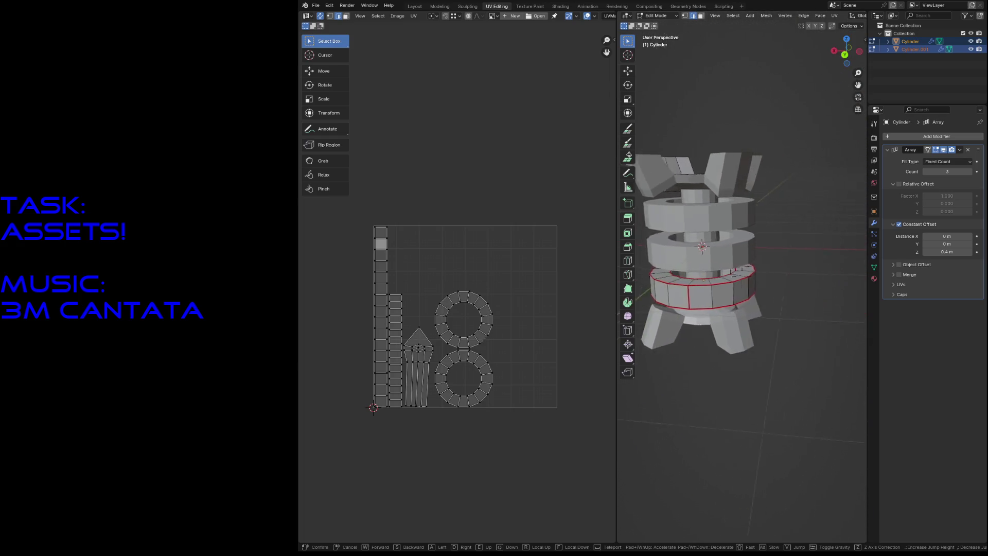
key("w")
key("s")
key("Return")
key("Tab")
left_click(770, 242)
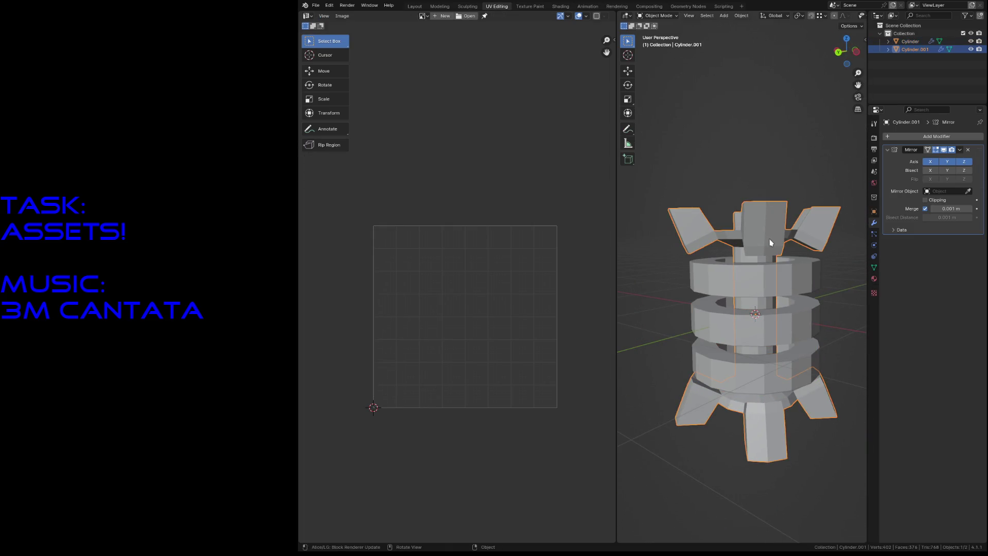
- Enter Edit Mode on Cylinder.001 and fly in to view the tower top
key("Tab")
key("shift+grave")
key("w")
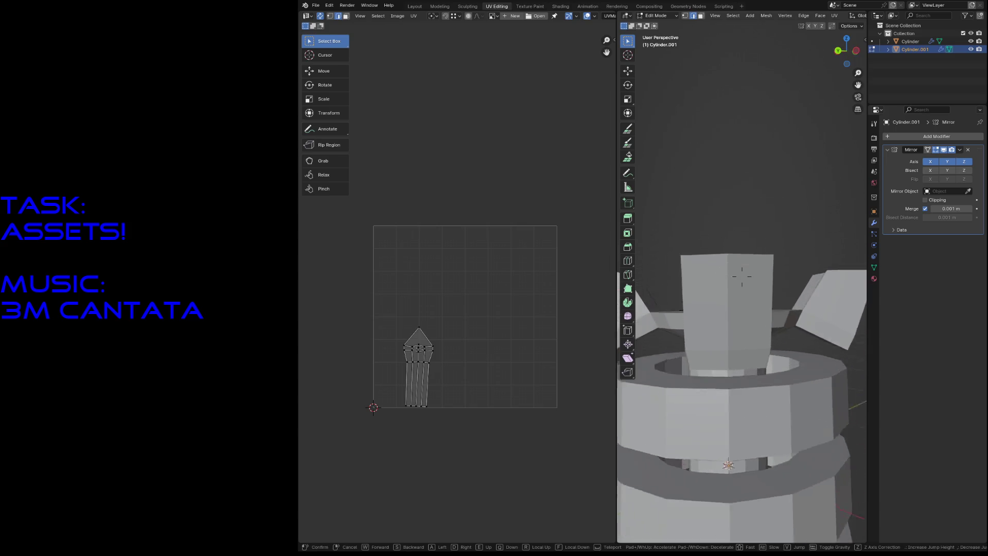
key("s")
key("w")
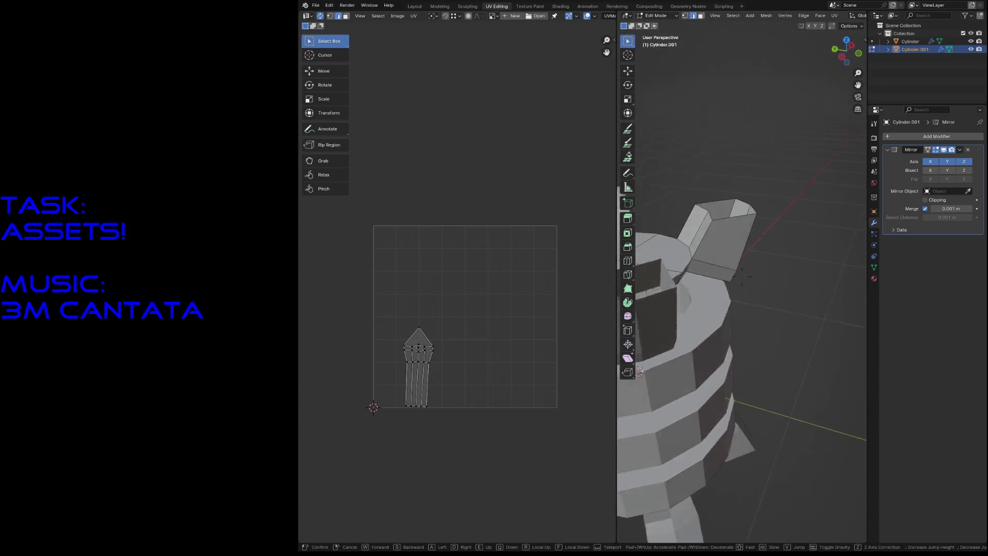
key("s")
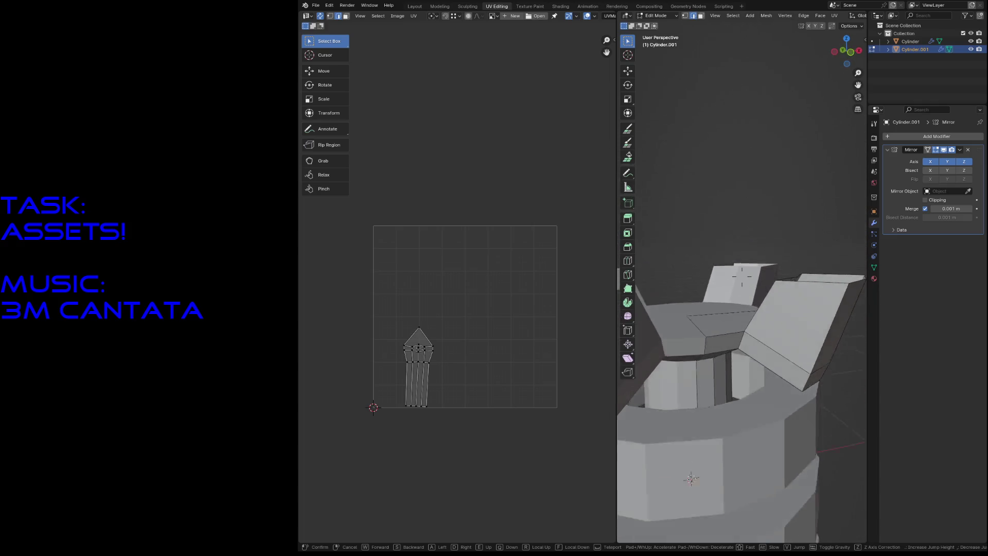
key("w")
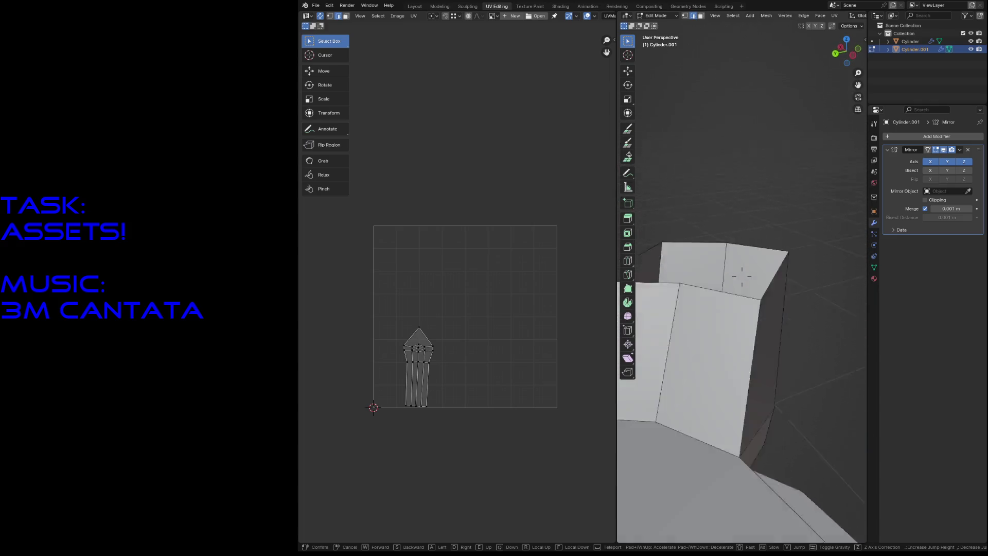
key("s")
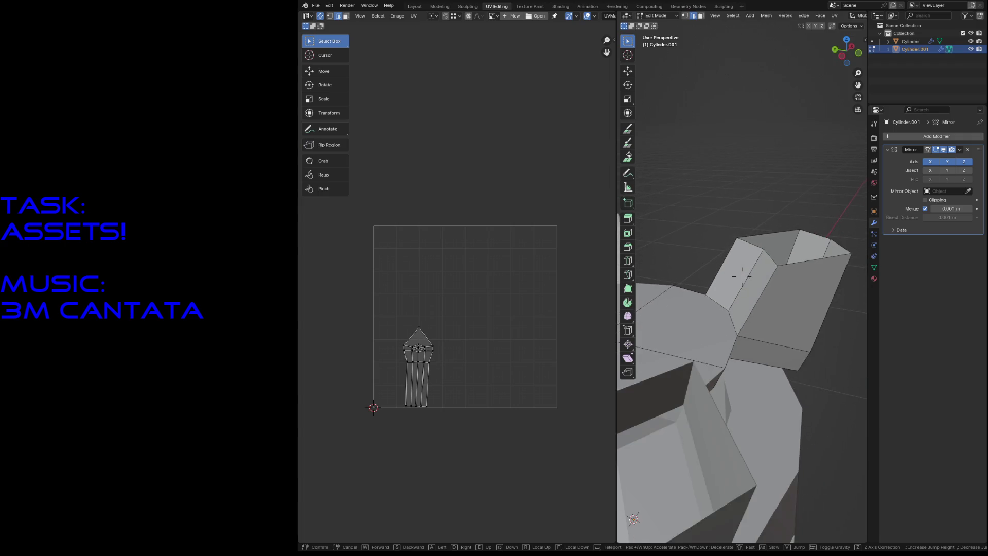
left_click(751, 273)
- Mark two fin edges as a seam, select the whole mesh, and exit to Object Mode
left_click(750, 274)
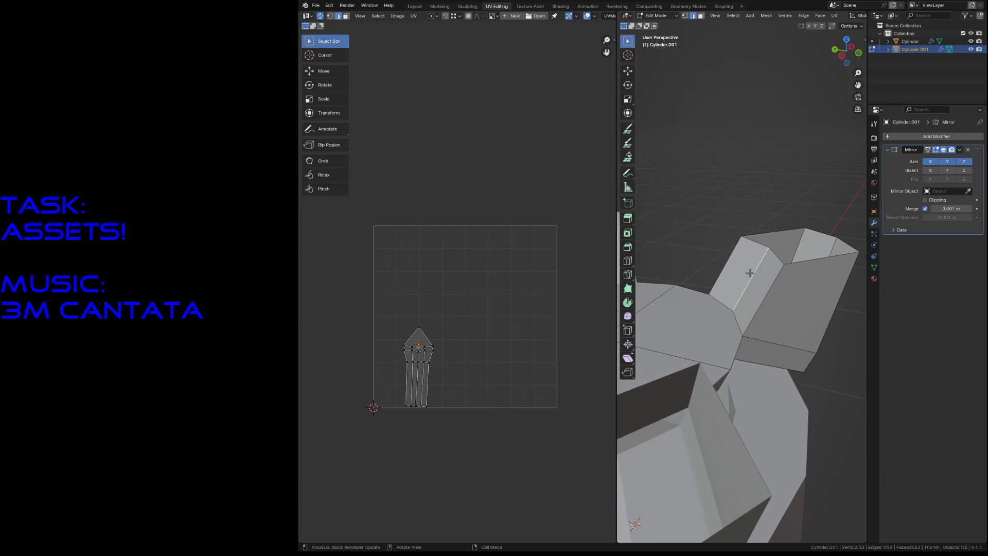
left_click(723, 303, "shift")
key("F3")
key("Return")
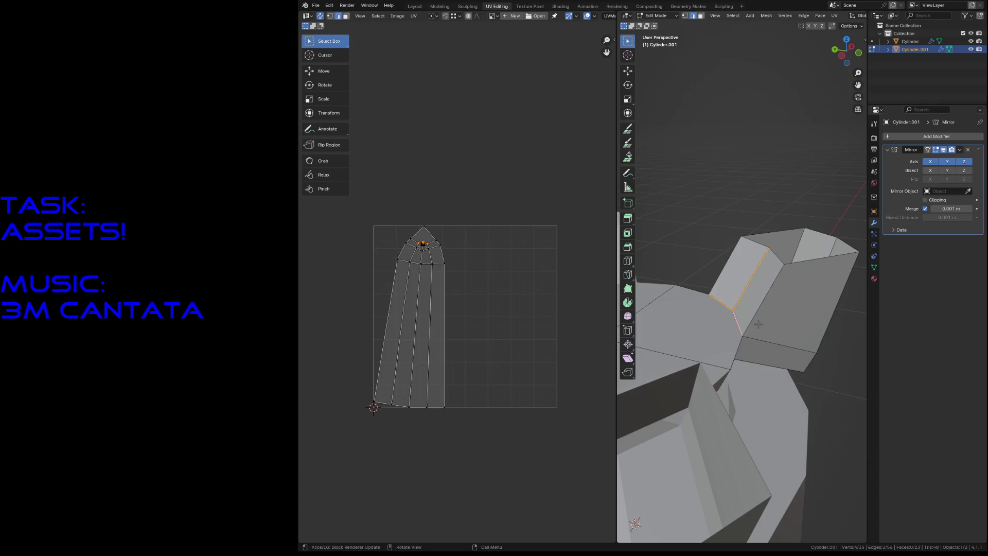
key("a")
key("Tab")
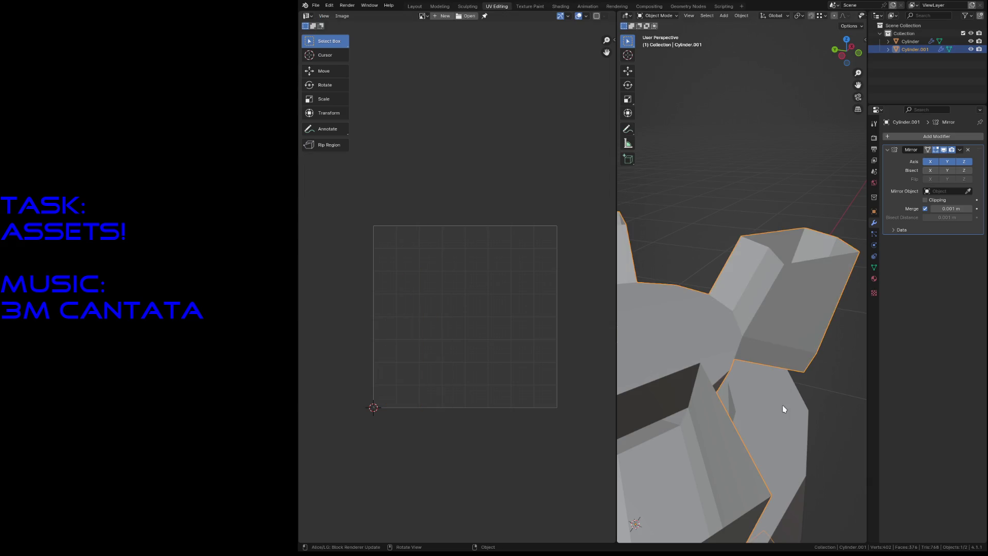
- Select Cylinder.001 and Cylinder together and edit both meshes at once
left_click(782, 404)
left_click(711, 347, "shift")
left_click(308, 16)
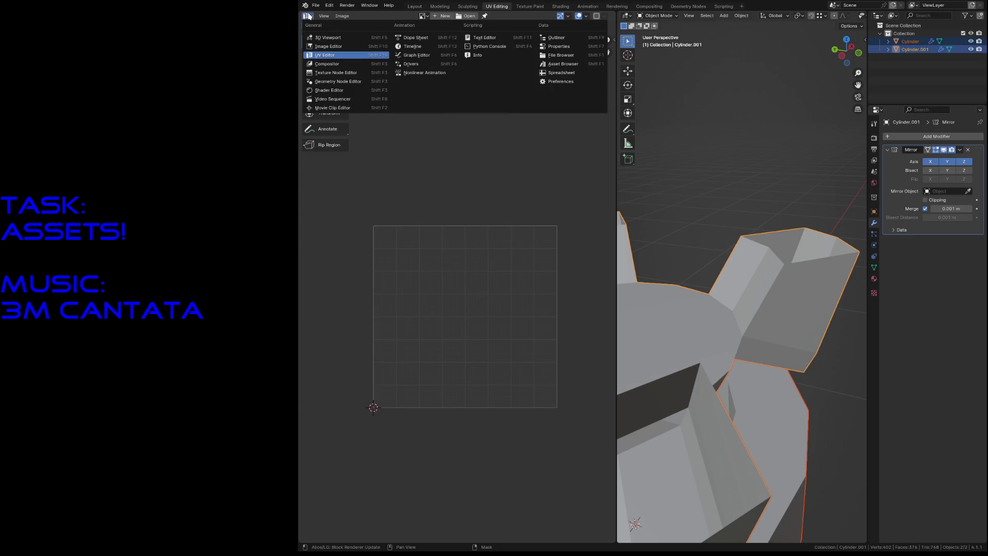
key("Escape")
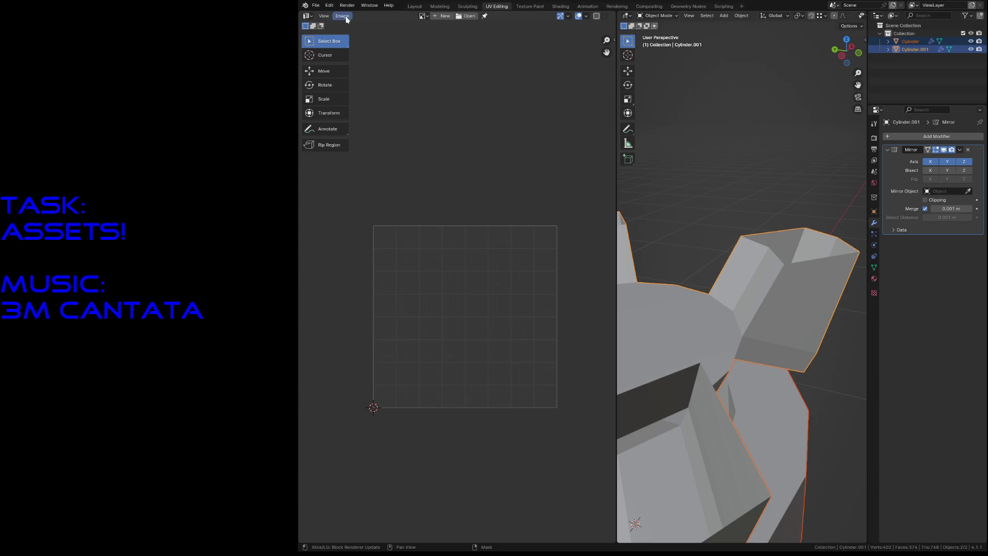
key("alt+a")
left_click(761, 286)
key("Tab")
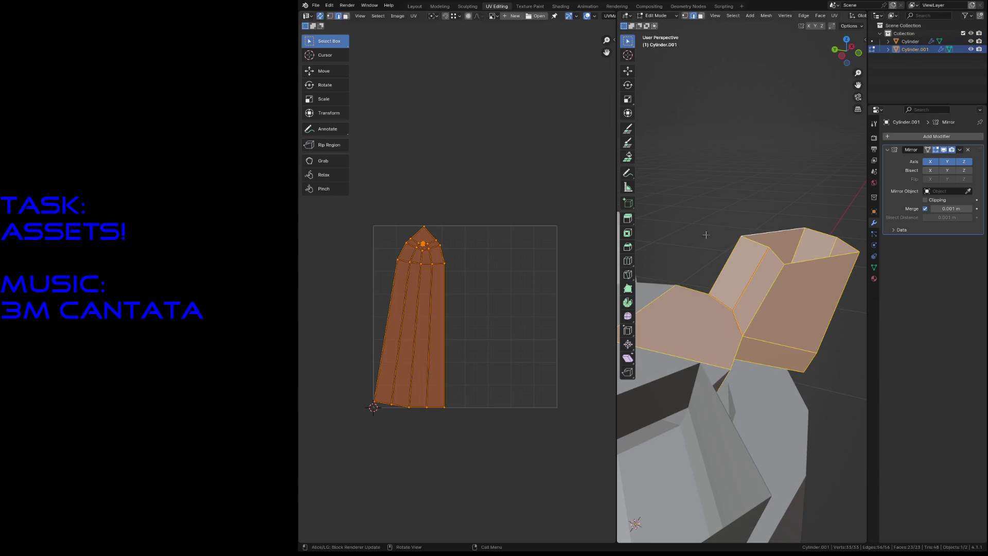
key("Tab")
left_click(744, 416, "shift")
key("Tab")
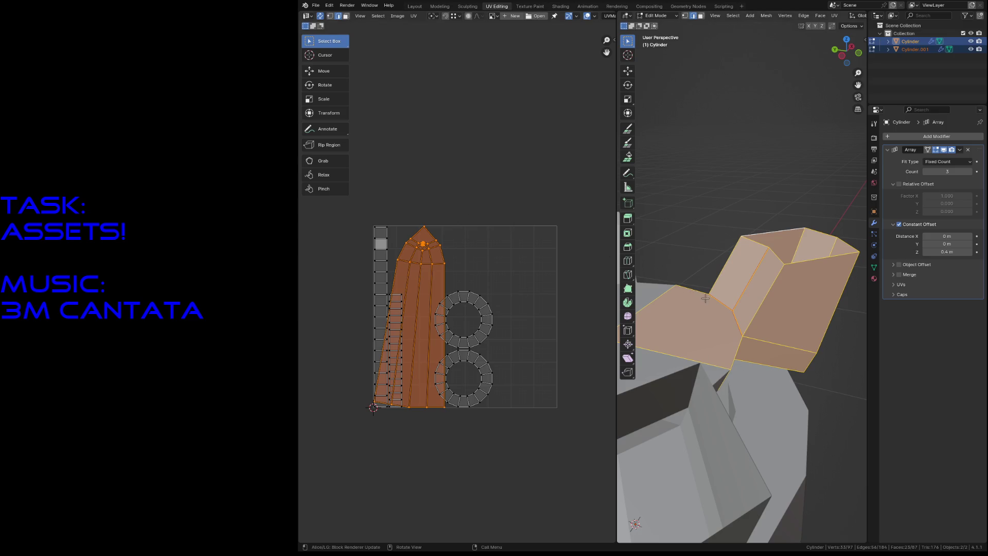
- Pick a seam edge on the fin and re-unwrap its UVs
left_click(746, 292)
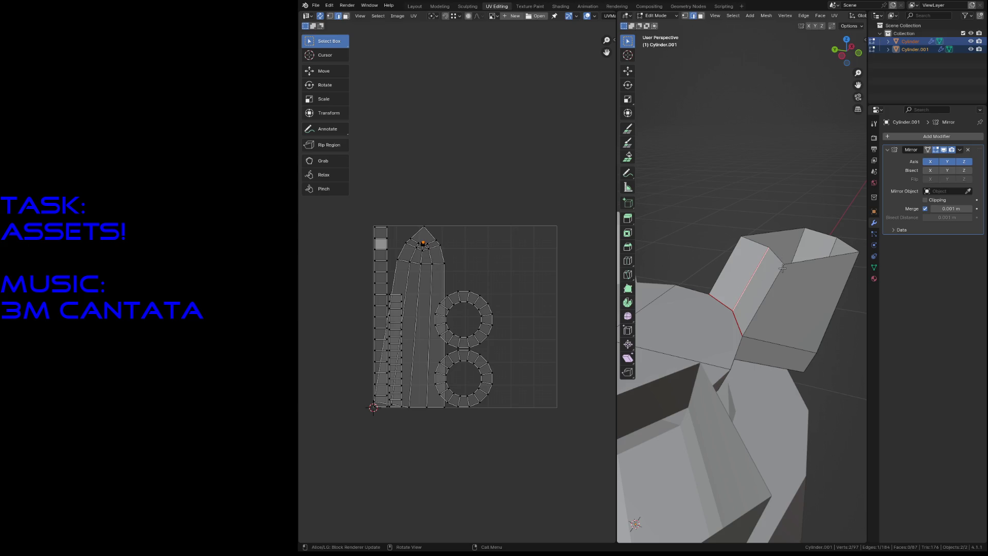
left_click(769, 292)
left_click(751, 260)
key("shift+grave")
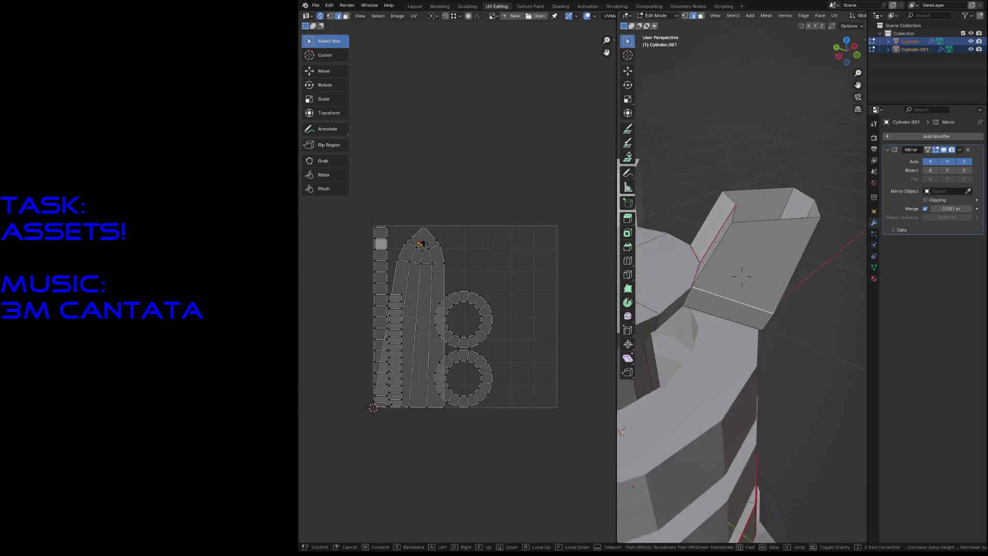
key("w")
key("s")
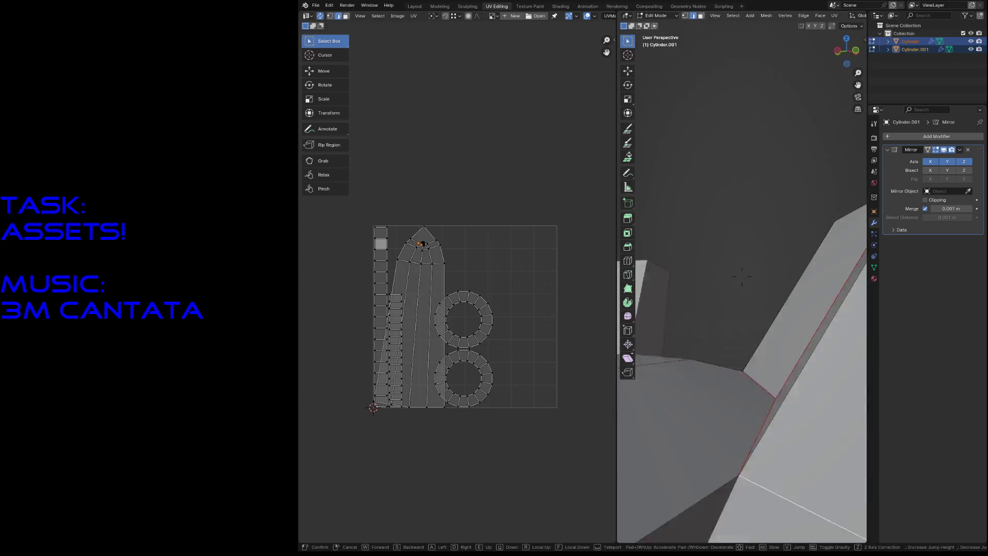
left_click(761, 337)
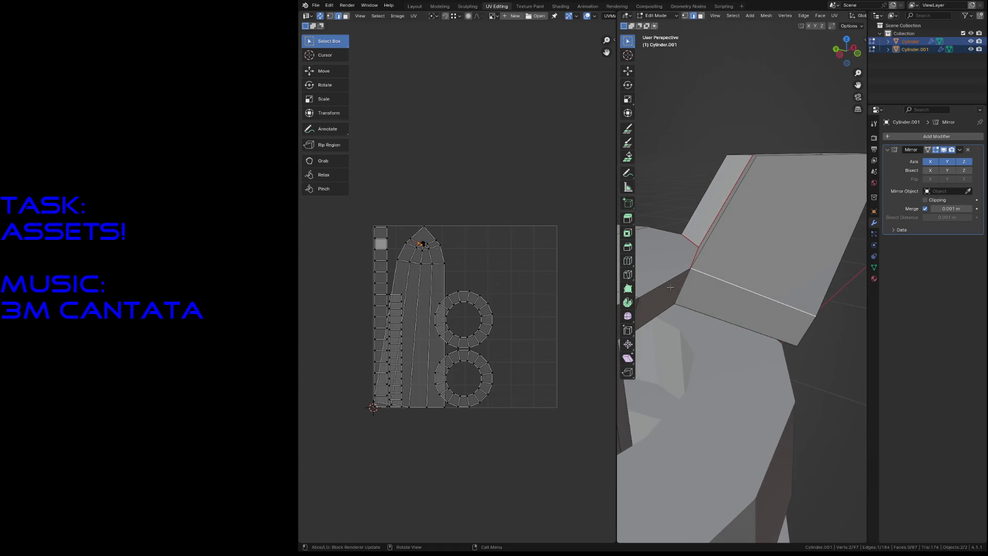
key("u")
left_click(715, 297)
- Mark another fin edge as a seam, checking it from around the tower
key("shift+grave")
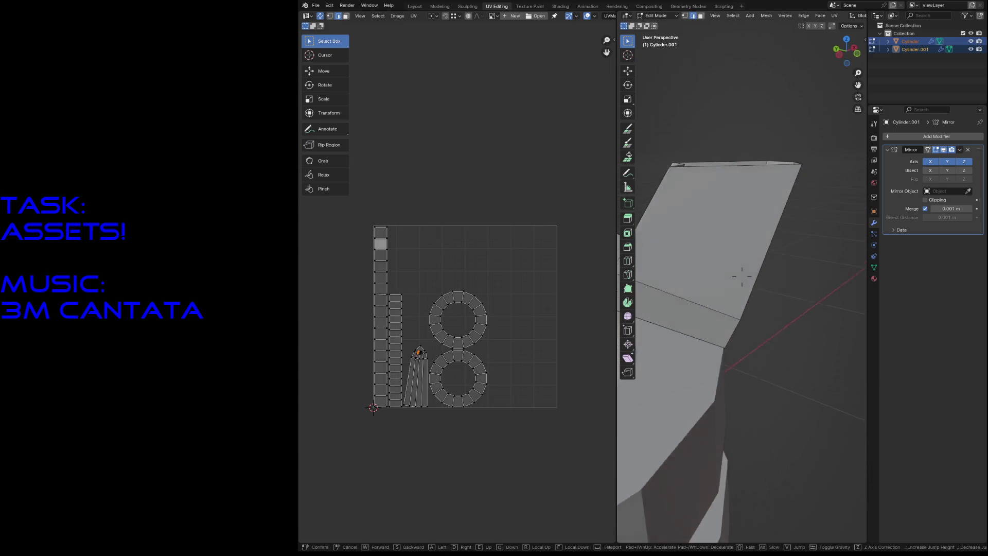
key("s")
left_click(714, 286)
left_click(714, 286)
key("u")
left_click(741, 360)
key("shift+grave")
key("w")
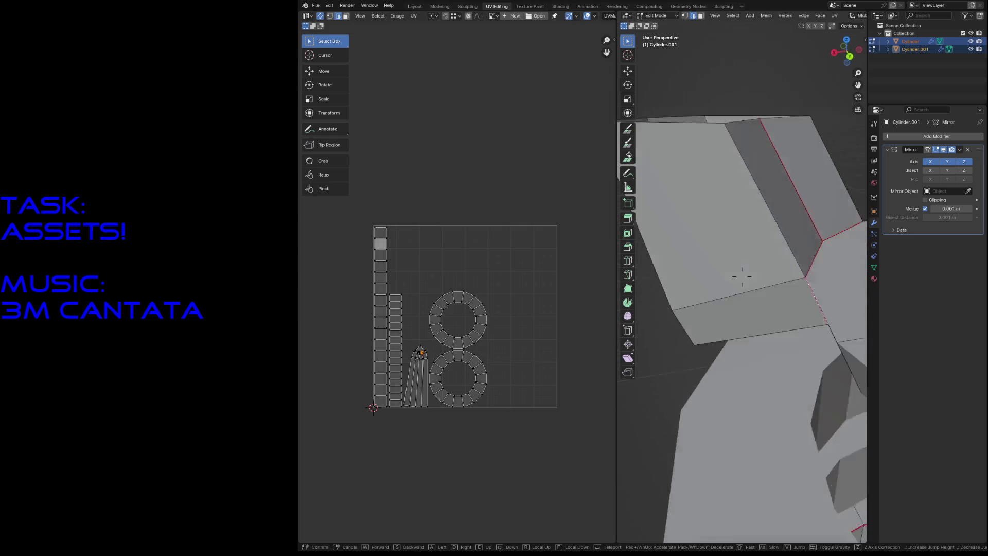
key("s")
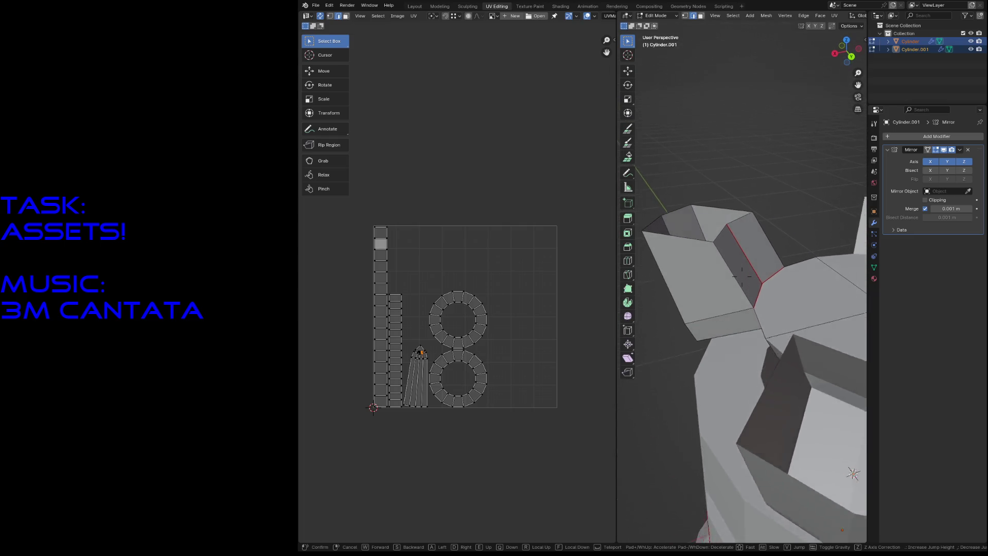
left_click(741, 278)
key("F3")
key("Return")
- Clear the seam from that edge and walk around the fin to check
key("F3")
key("Down")
key("Down")
key("Down")
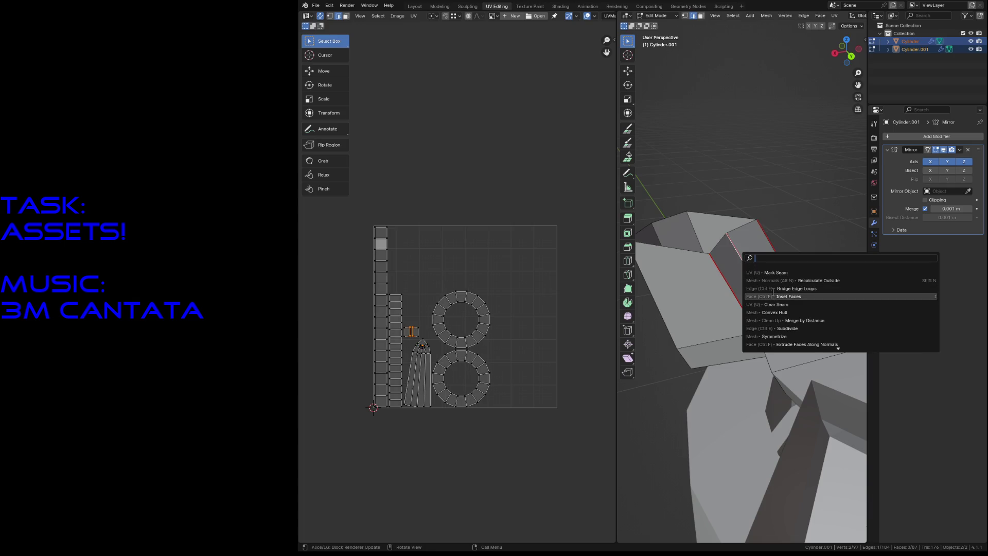
key("Return")
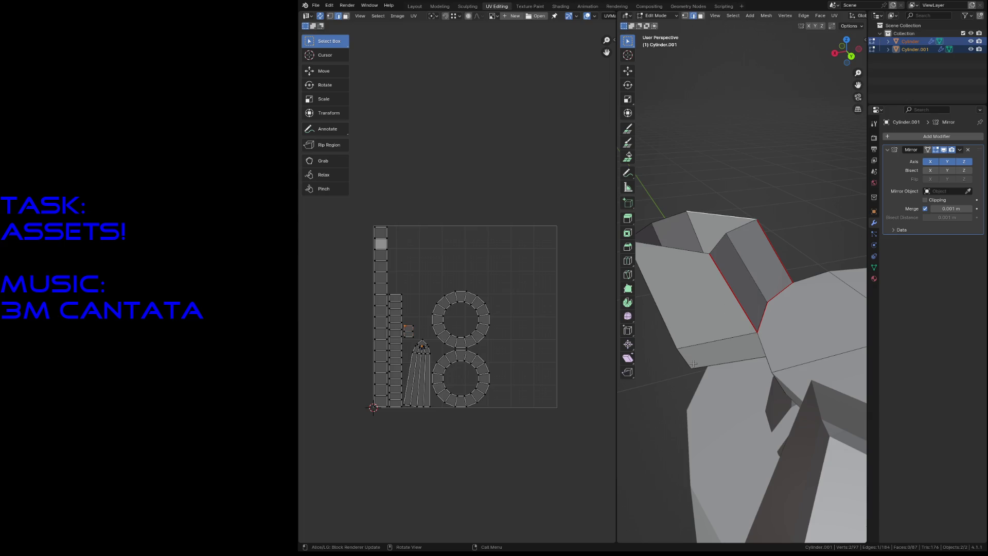
key("shift+grave")
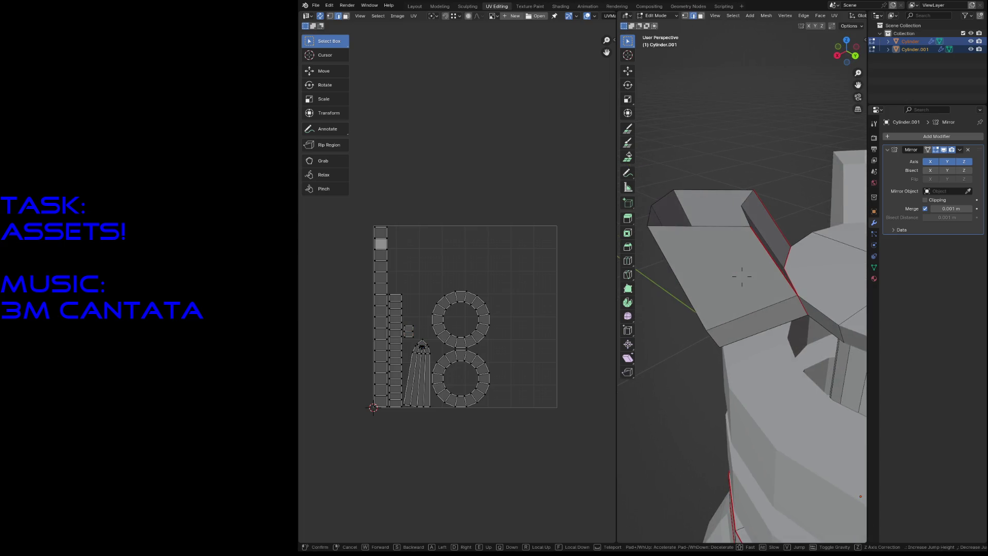
key("w")
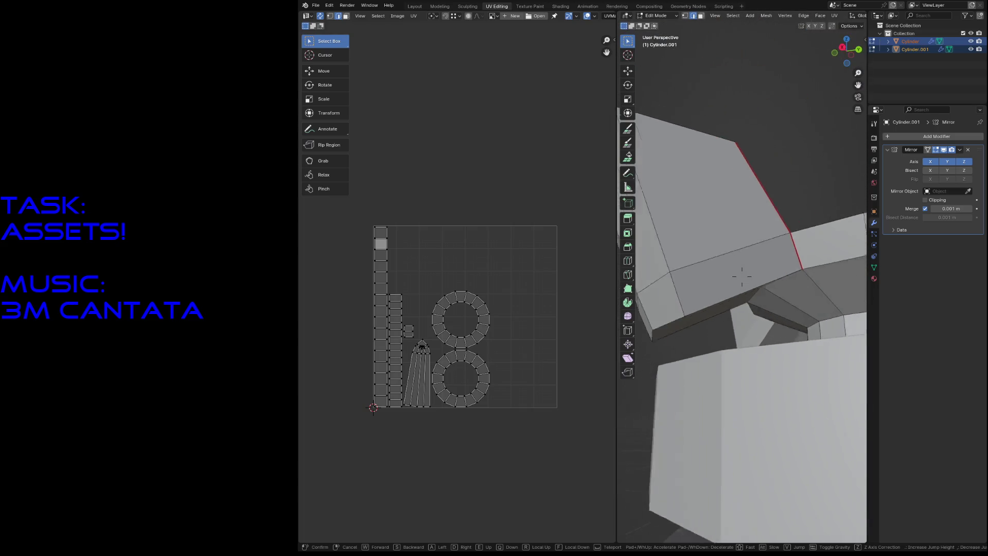
key("s")
left_click(723, 284)
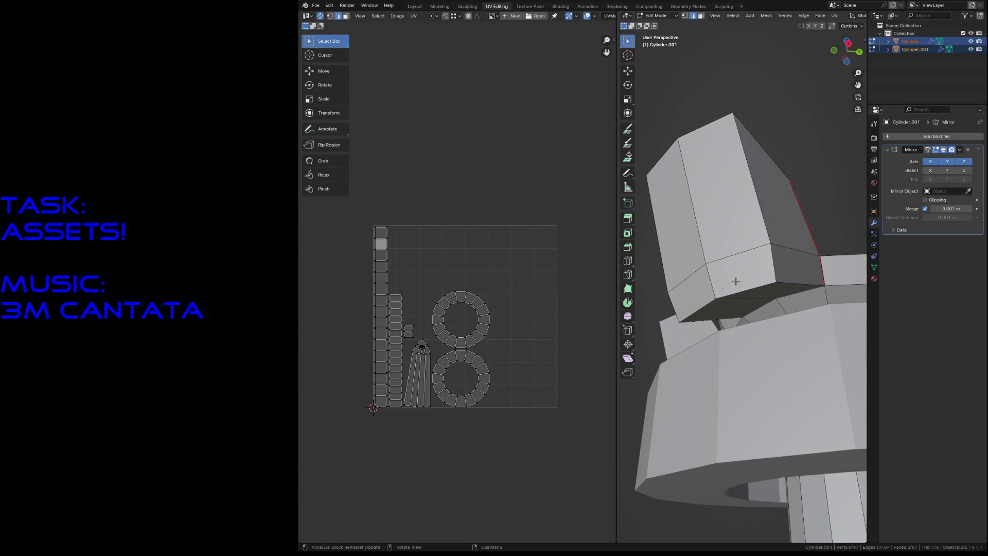
- Clear the seam from the edge chain under the upper block
left_click(800, 283, "shift")
left_click(697, 310, "shift")
left_click(731, 289, "shift")
left_click(759, 308, "shift")
key("F3")
left_click(809, 312)
left_click(832, 159)
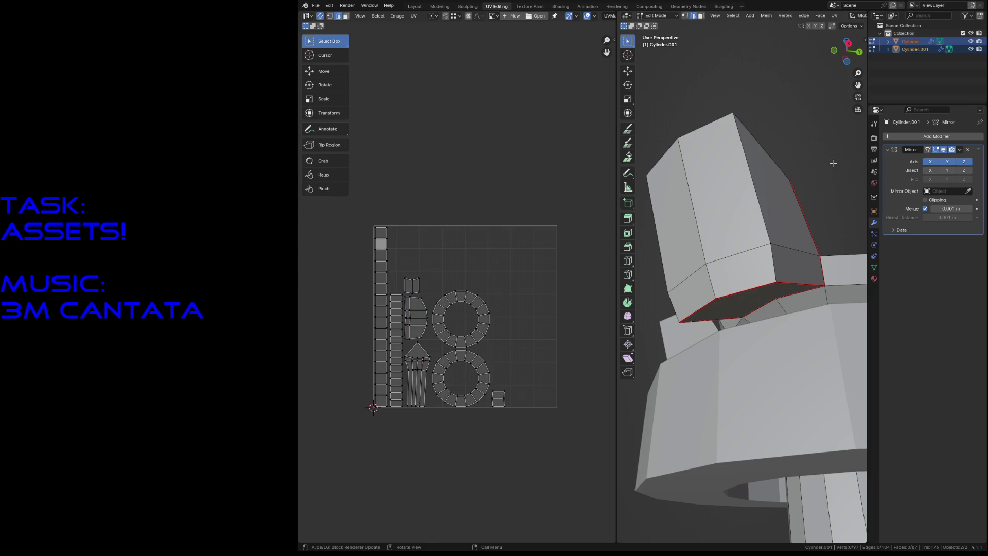
- Mark the cylinder's top edge loop as a seam
key("shift+grave")
key("w")
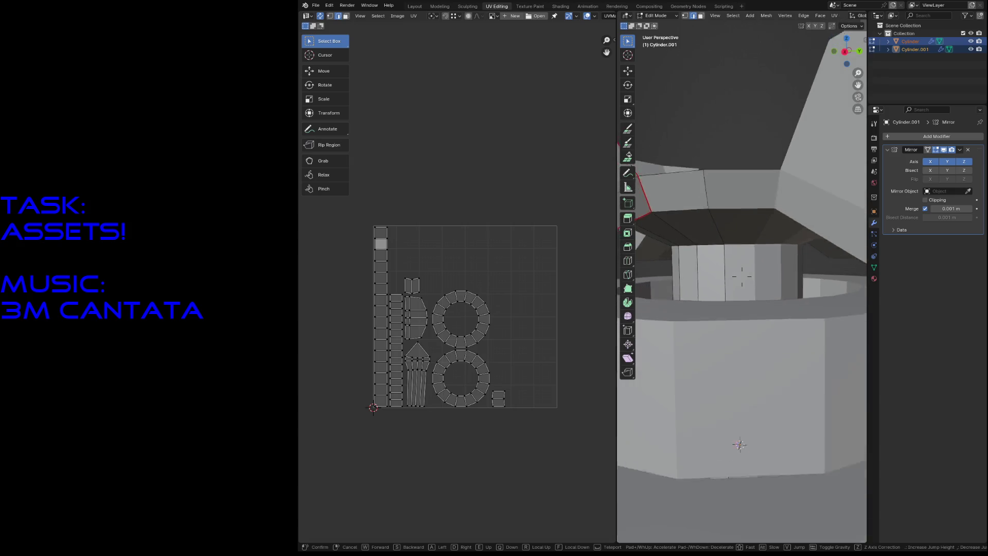
key("s")
key("w")
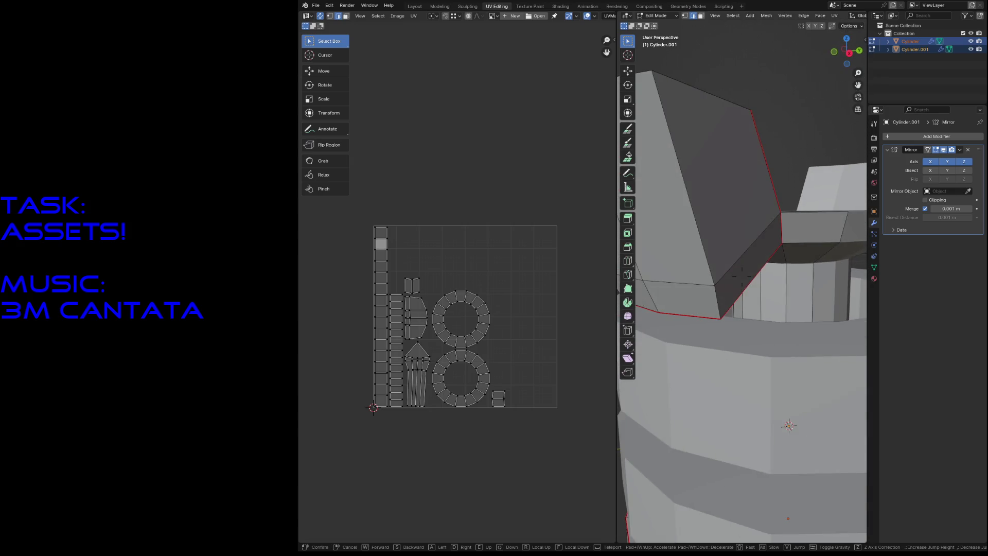
left_click(761, 259)
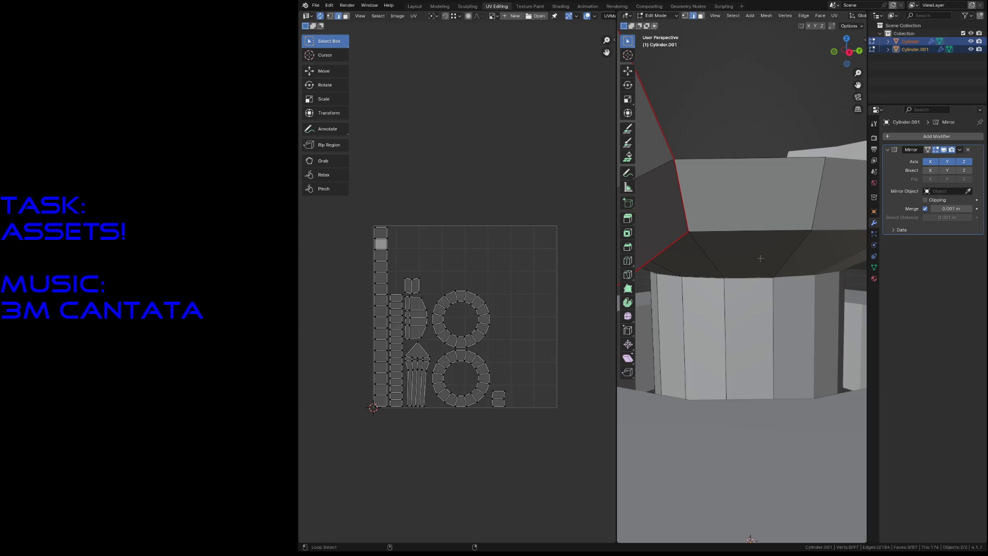
left_click(752, 275, "alt")
key("F3")
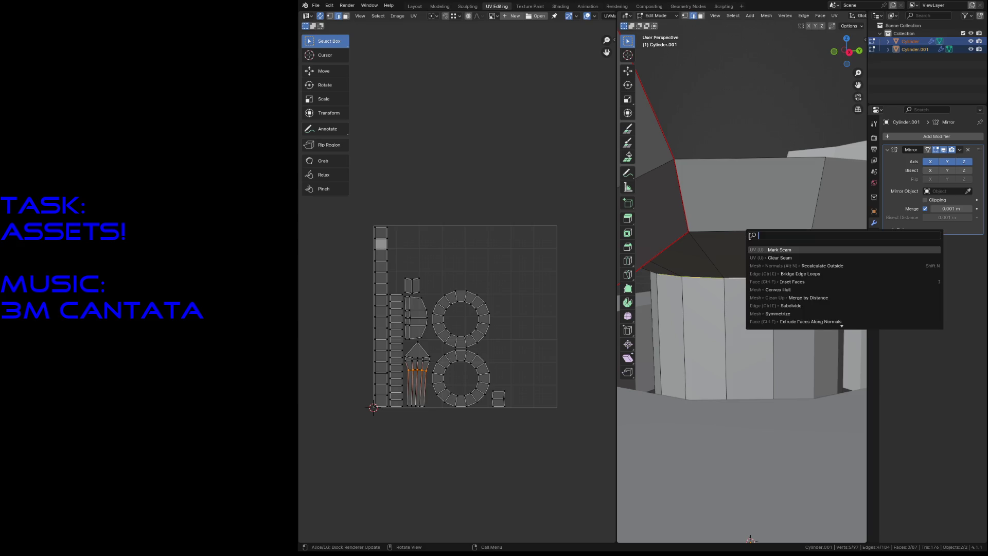
left_click(785, 249)
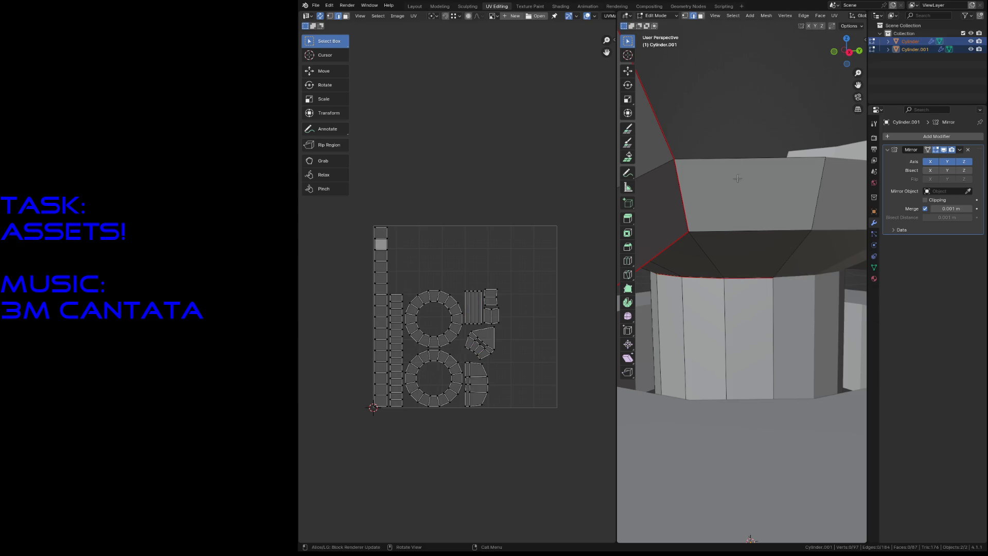
- Select a single edge below the top loop, then pick another from a new angle
left_click(746, 225)
key("shift+grave")
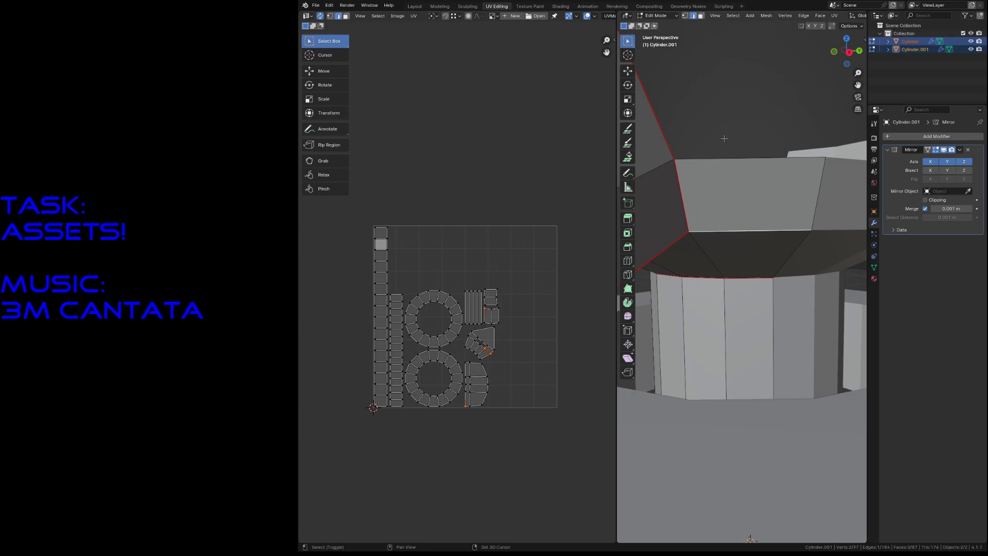
left_click(742, 268)
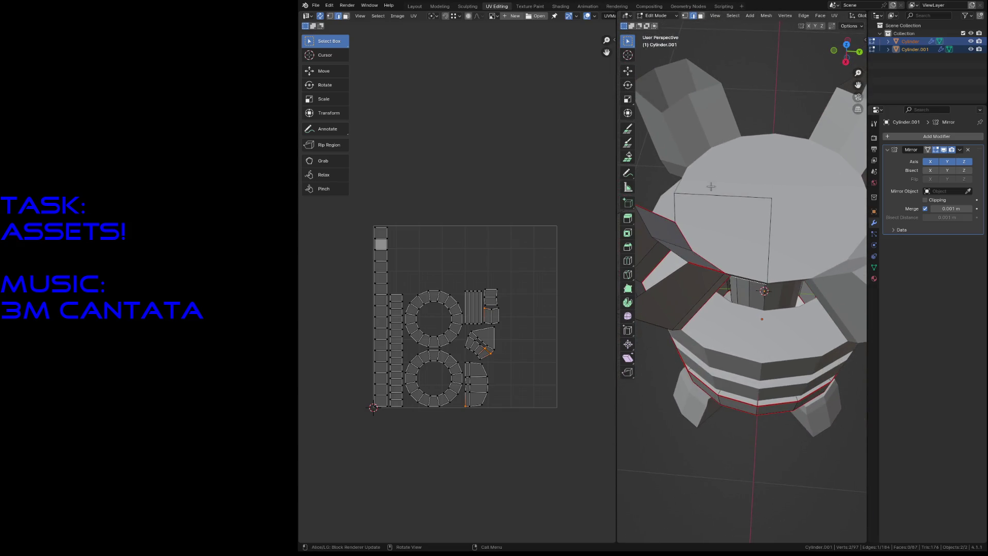
- Mark the edge near the top block as a seam and deselect it
left_click(740, 273)
key("u")
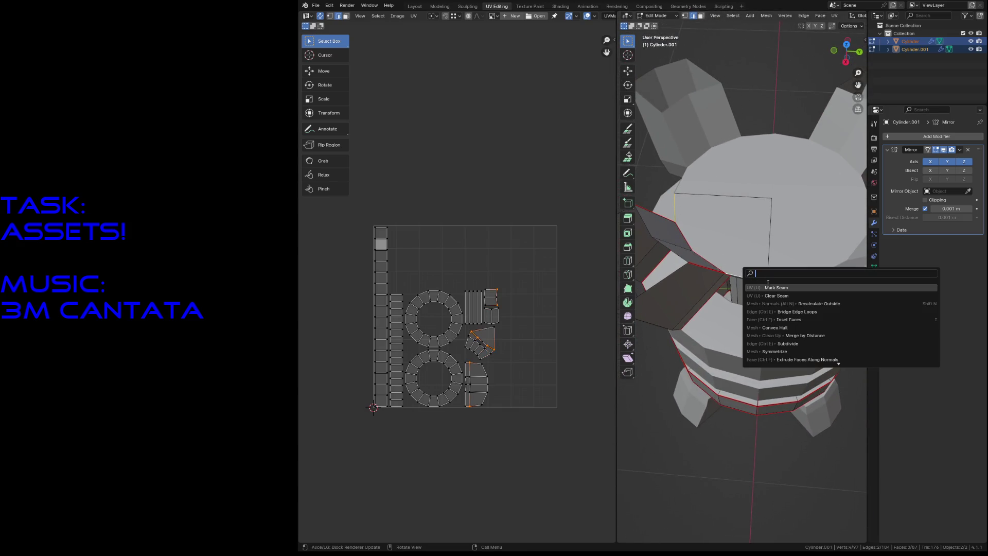
left_click(769, 283)
left_click(622, 436)
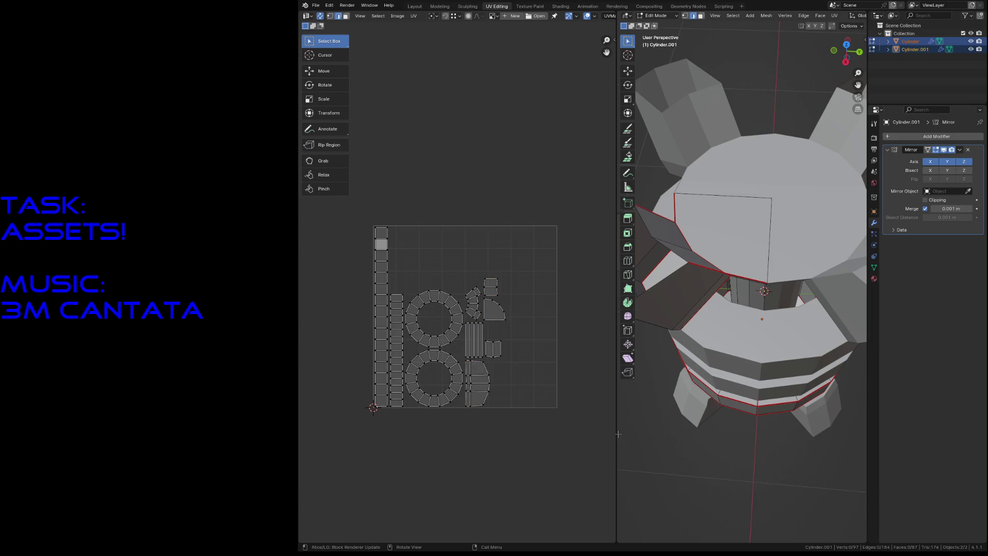
- Walk around and under the cylinder to check seams, then zoom the UV editor
key("shift+grave")
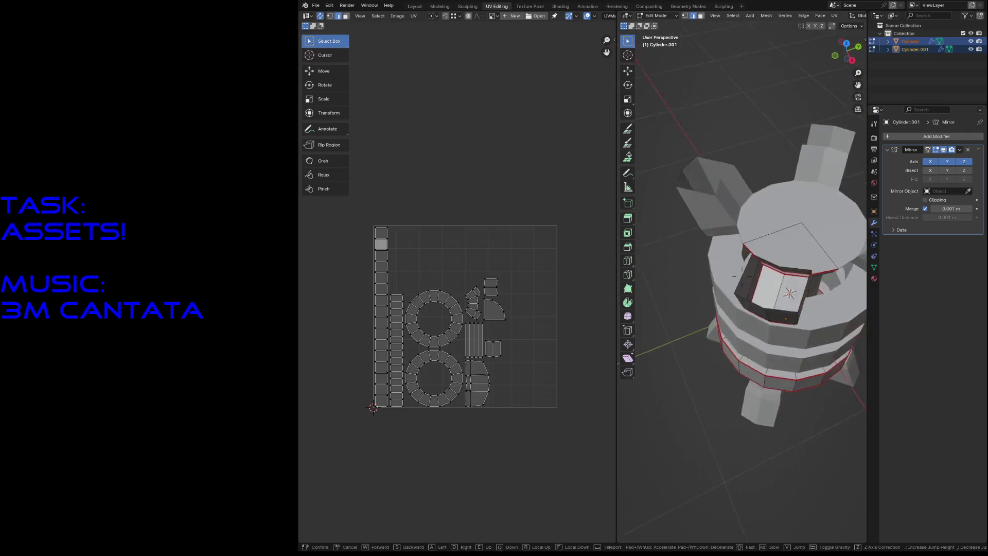
key("w")
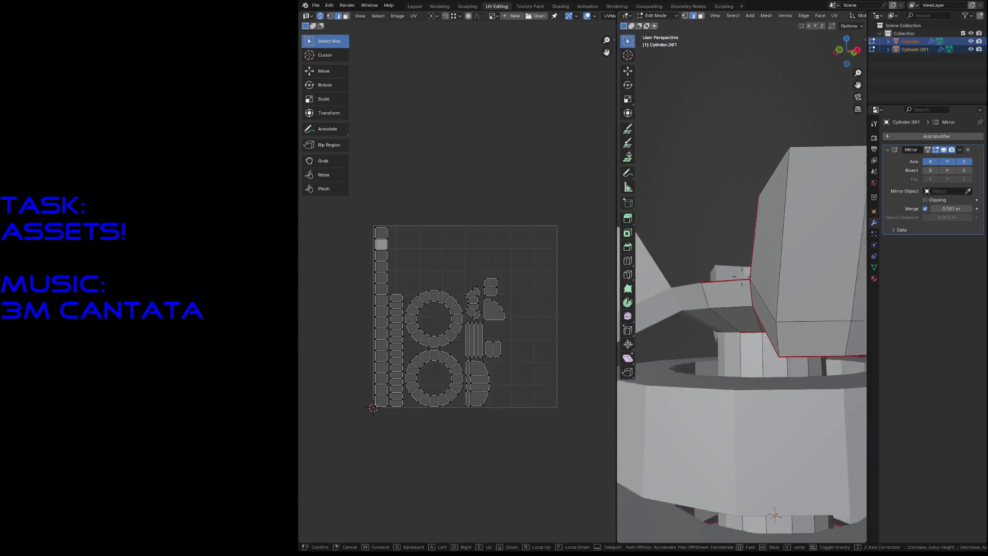
key("q")
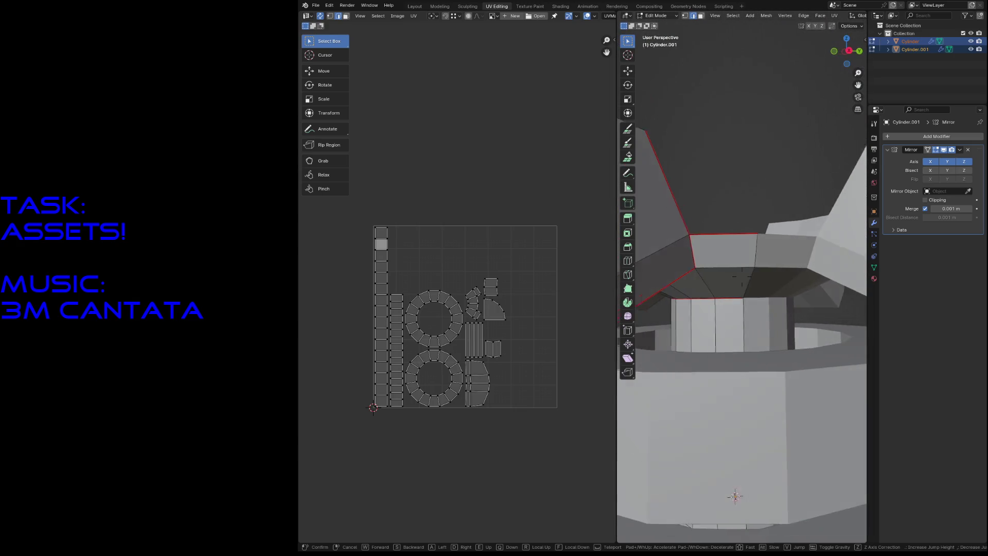
left_click(713, 381)
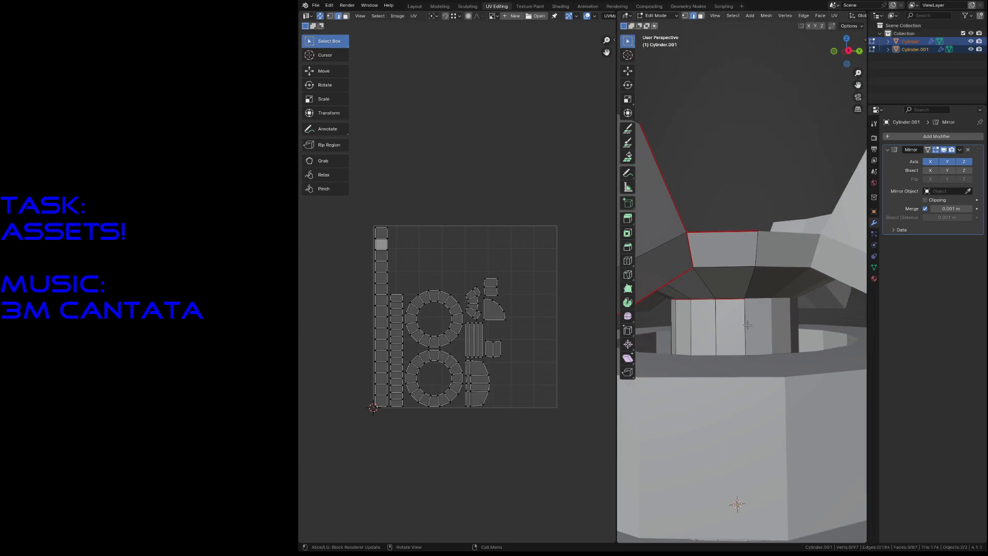
key("shift+grave")
key("s")
key("w")
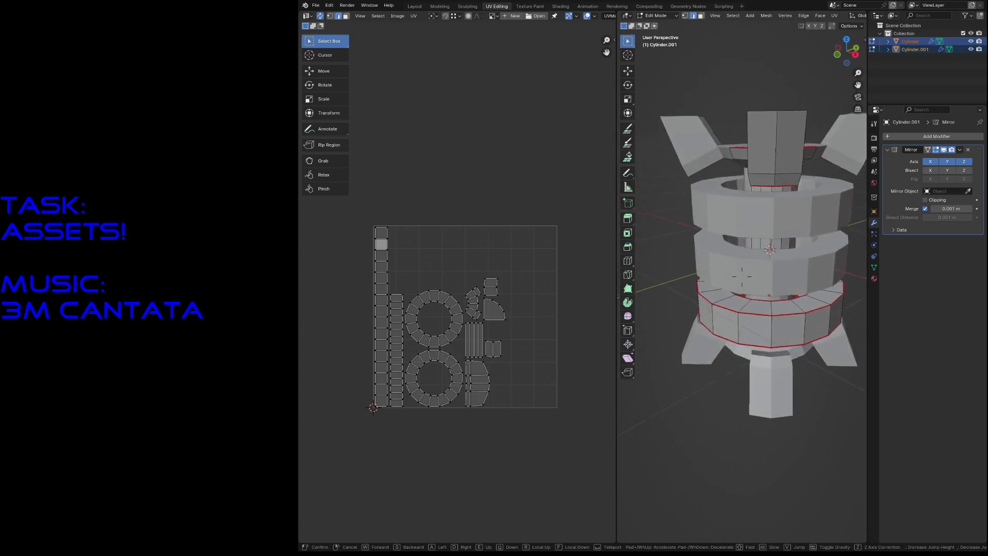
left_click(513, 435)
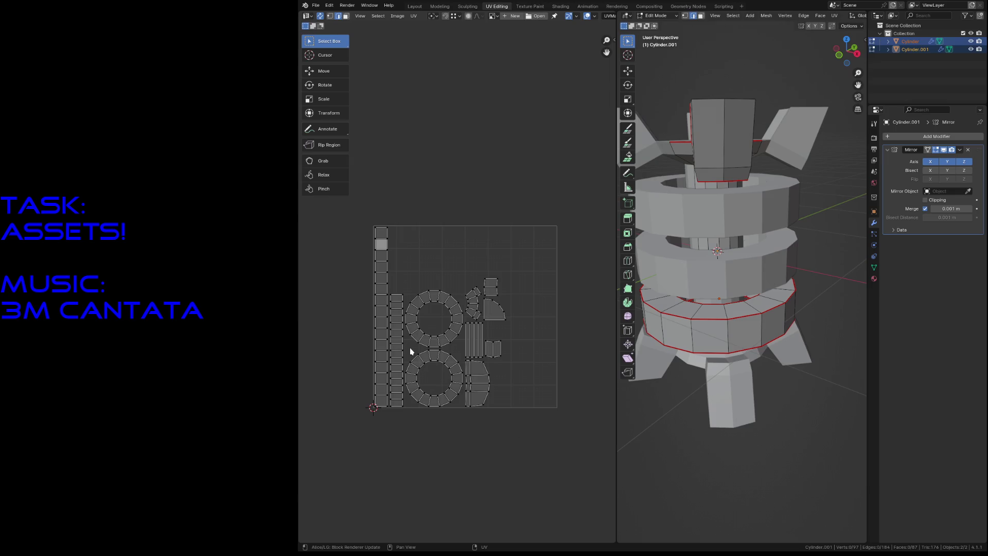
scroll(410, 349, "up", 1)
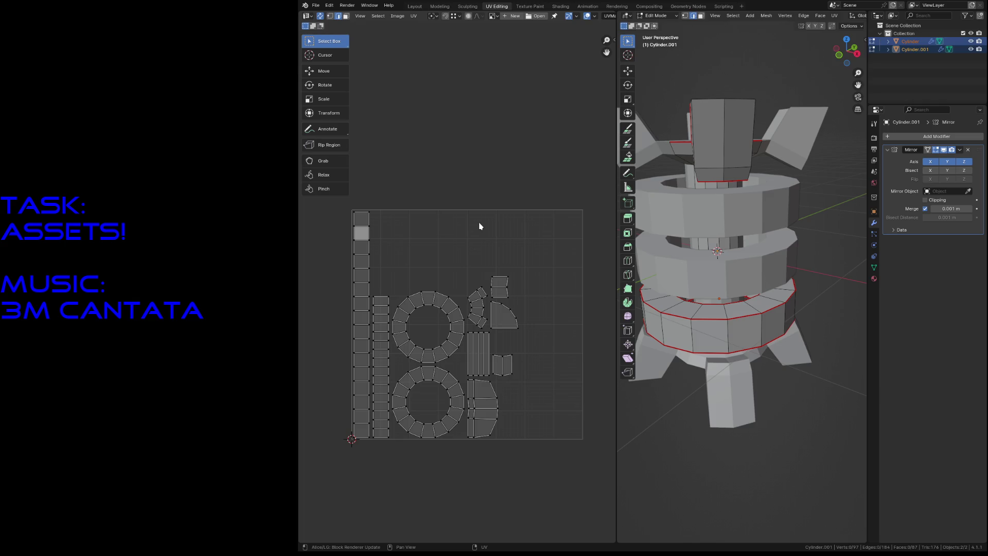
- Select all UV islands, browse the UV operations list, then clear the selection
key("a")
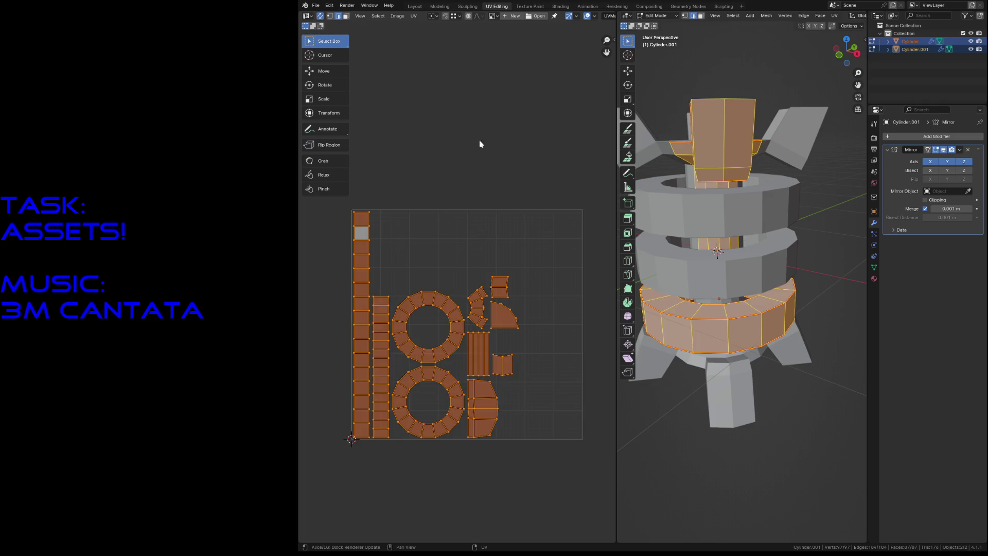
key("F3")
left_click(412, 17)
key("alt+a")
- In face select mode, move every island except the left strip to the right
left_click_drag(542, 267, 394, 457)
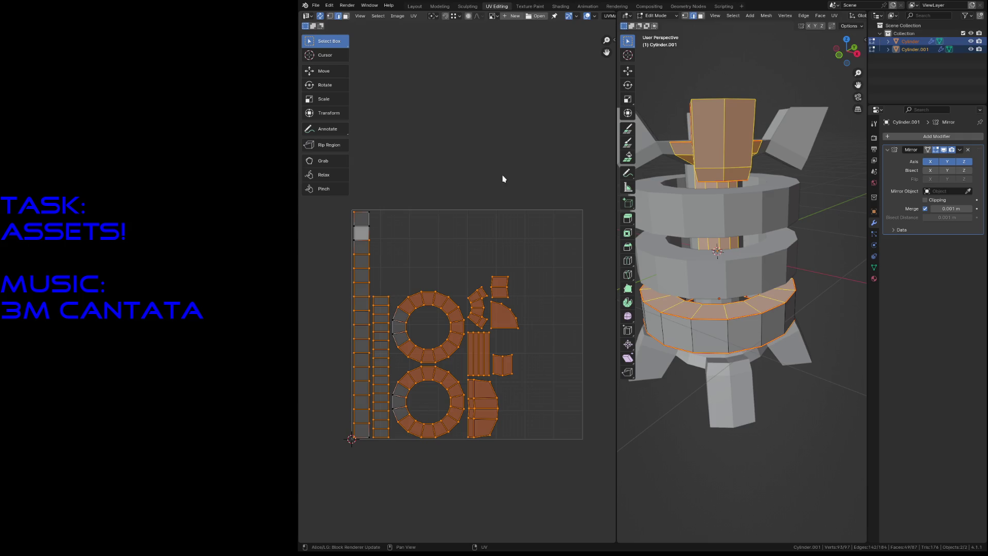
key("3")
key("alt+a")
left_click_drag(549, 237, 400, 461)
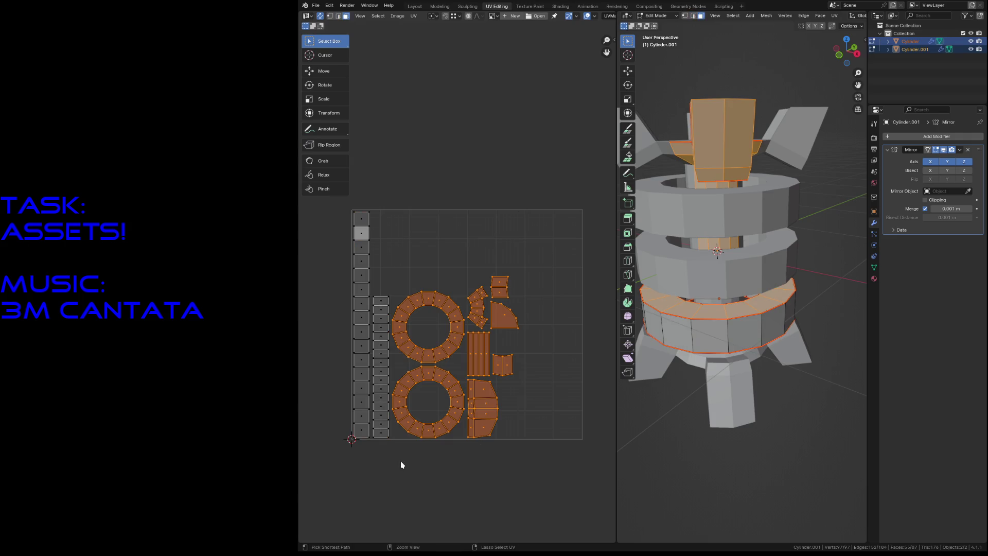
key("g")
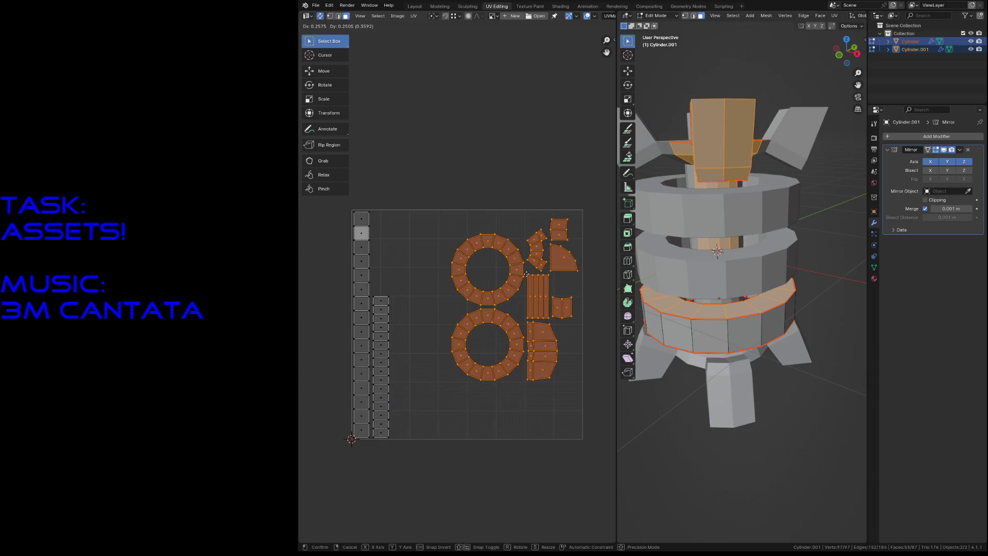
left_click(526, 274)
- Box-select the left UV strip, narrowing to its bottom face
left_click_drag(407, 275, 374, 454)
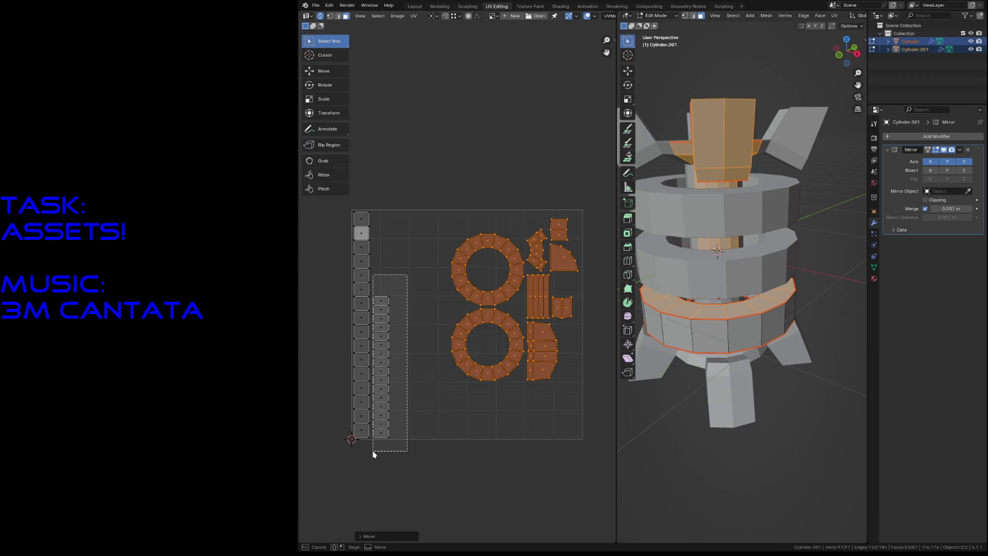
left_click_drag(374, 454, 374, 454)
left_click(374, 454)
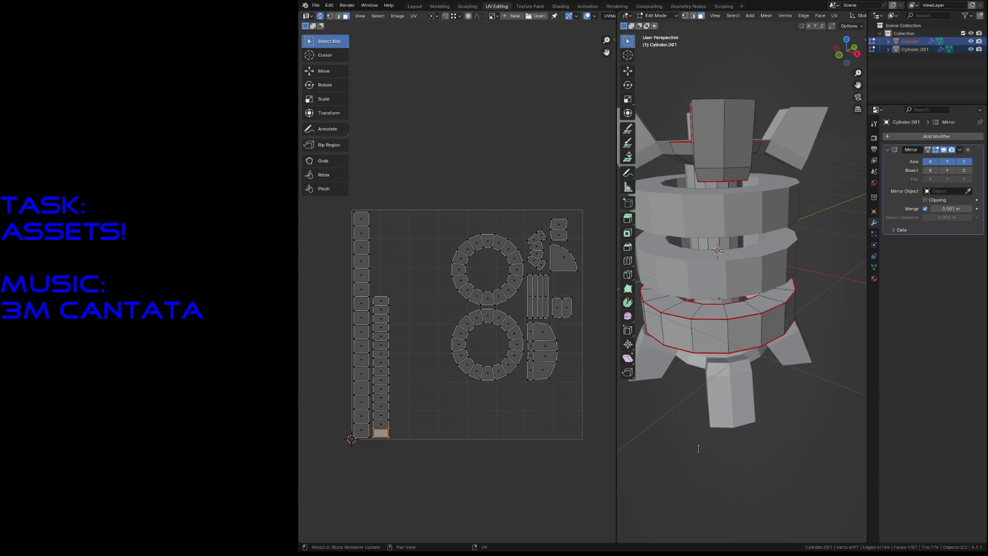
key("alt+a")
left_click(744, 333)
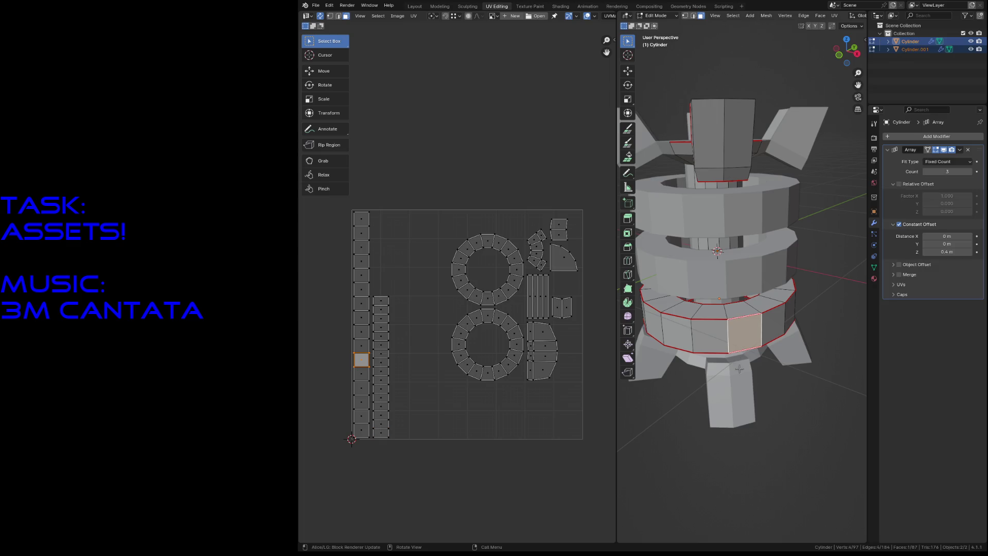
key("a")
key("alt+a")
key("shift+grave")
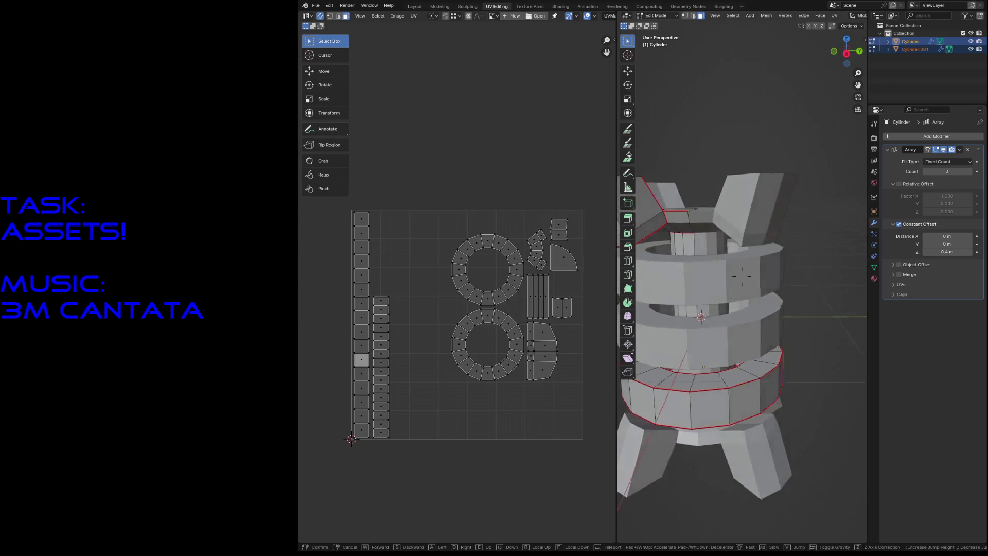
key("w")
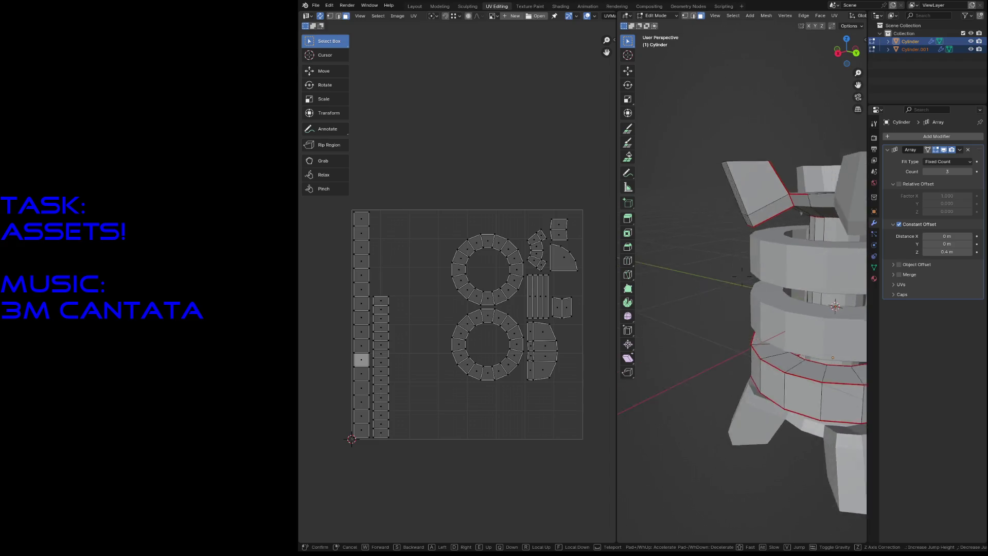
key("s")
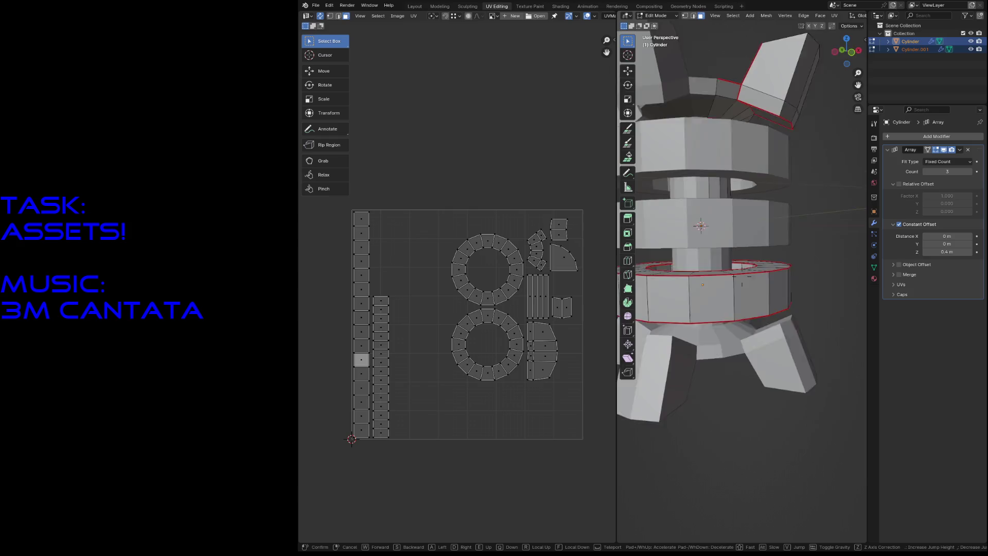
key("w")
key("s")
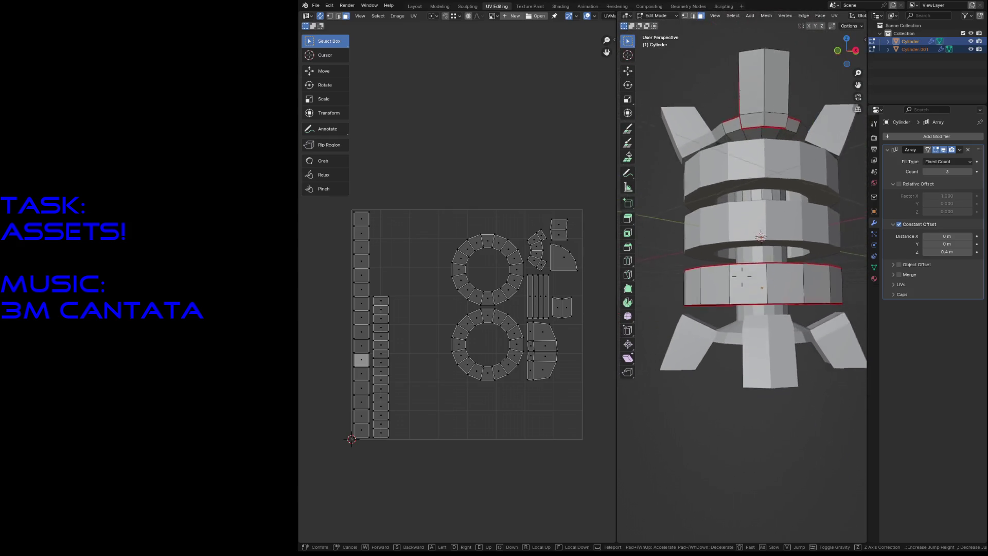
key("Return")
key("a")
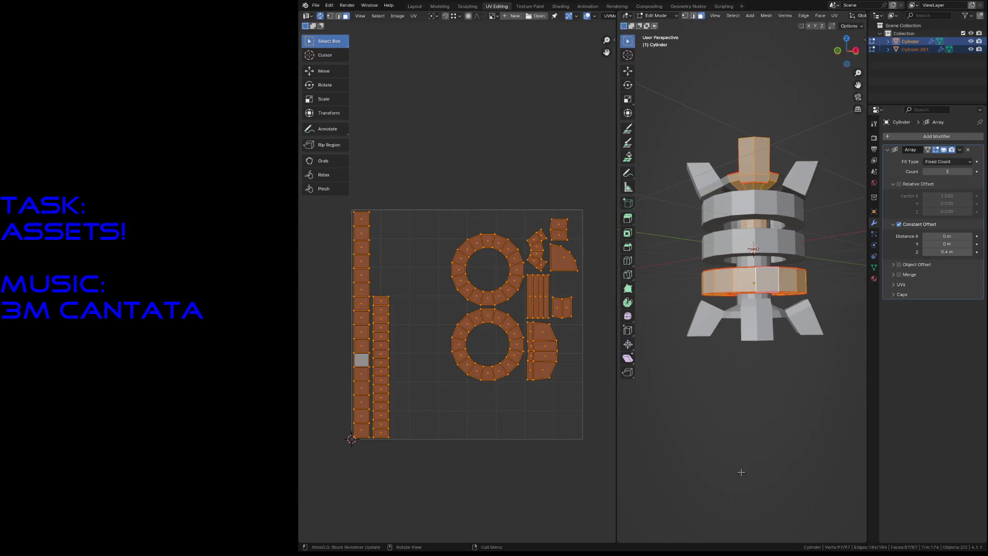
key("alt+a")
key("a")
key("shift+grave")
key("w")
key("w")
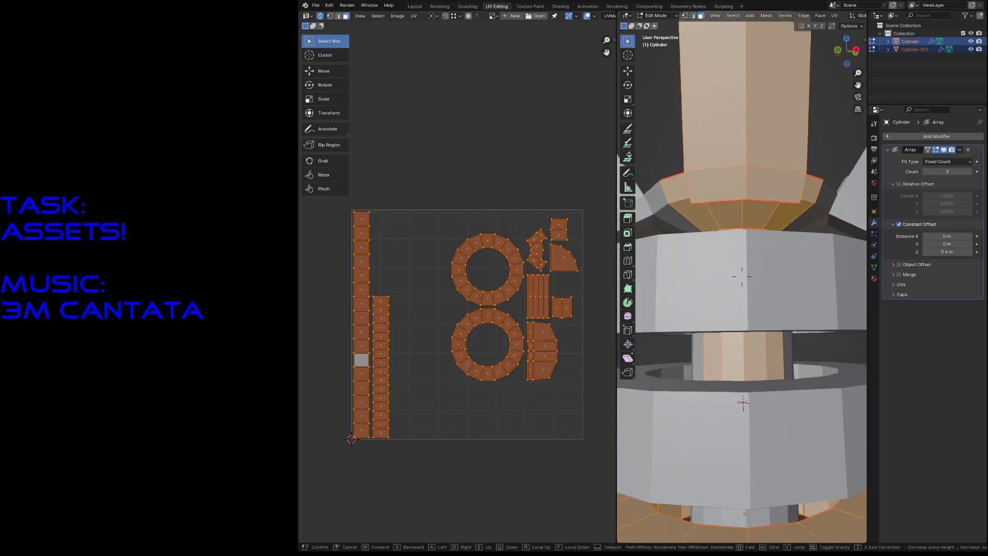
key("w")
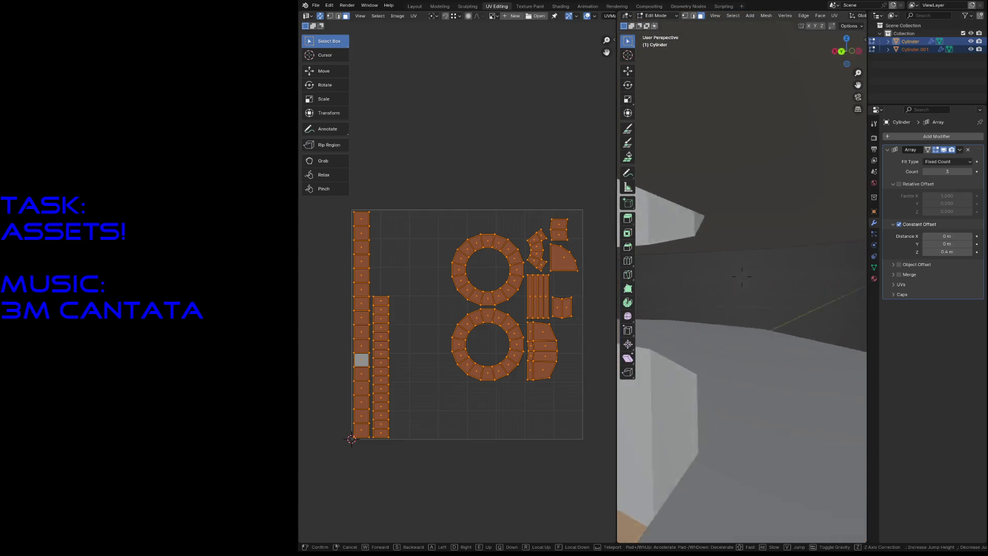
key("w")
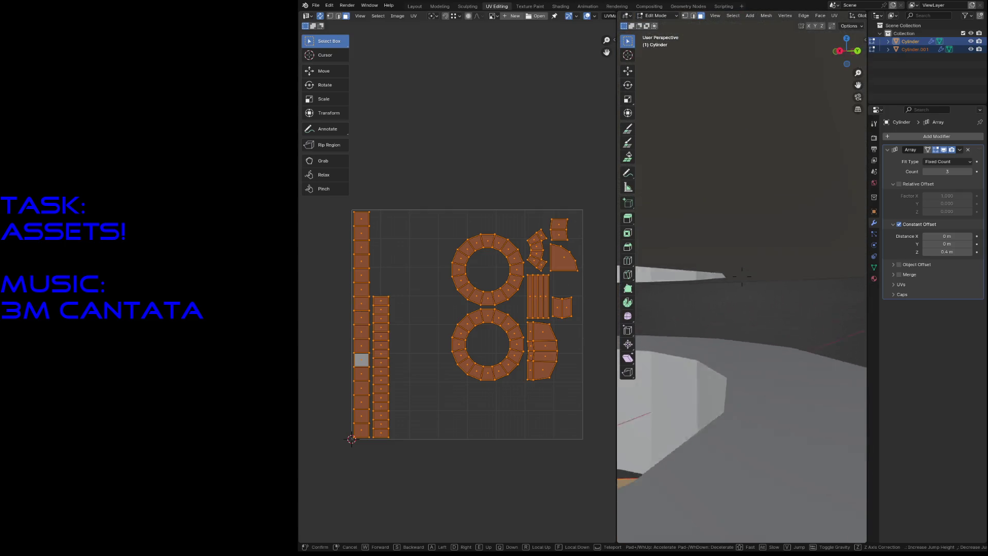
key("s")
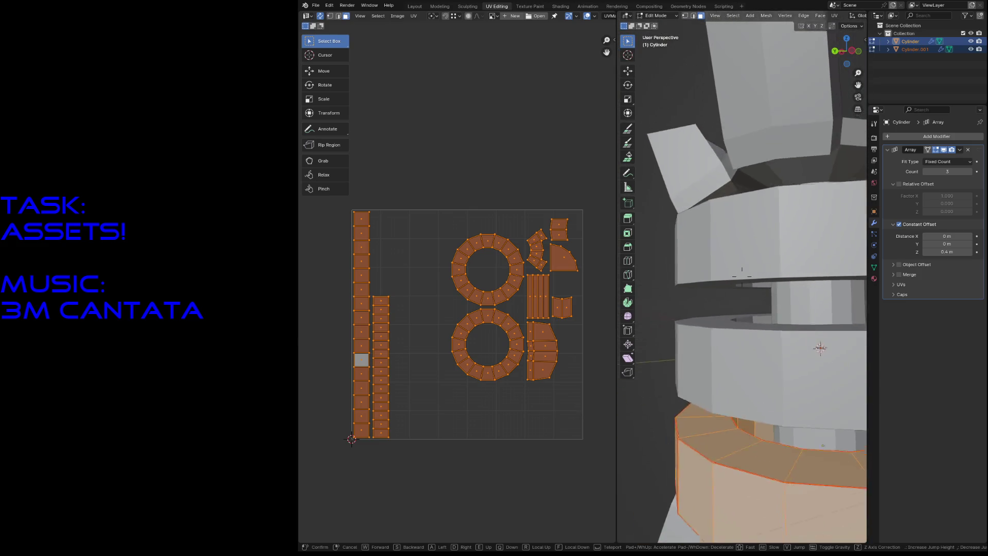
key("d")
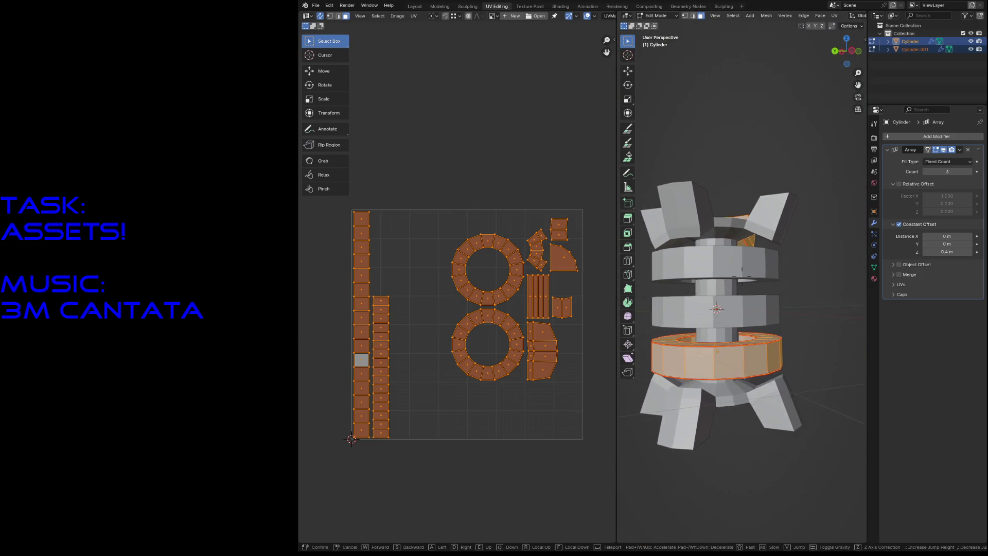
key("a")
key("q")
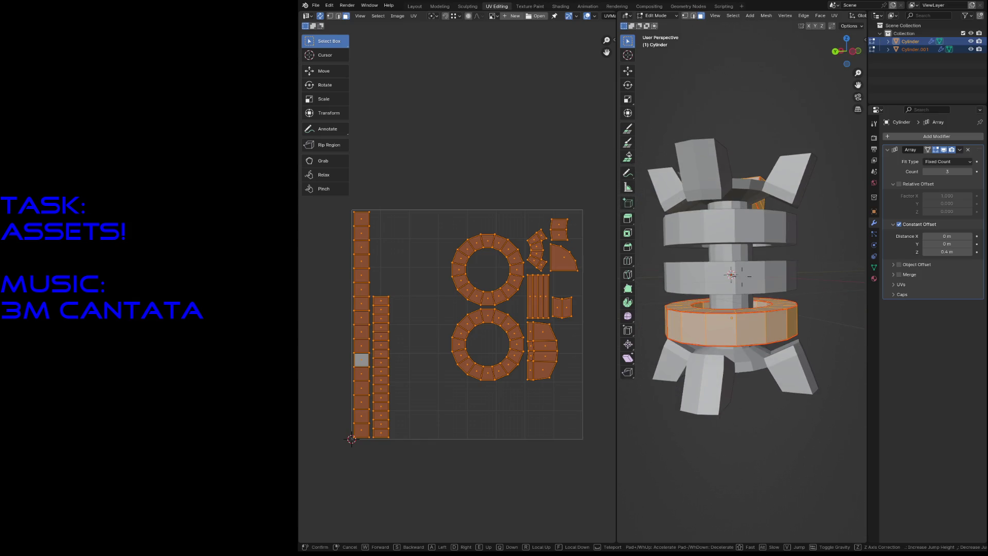
key("w")
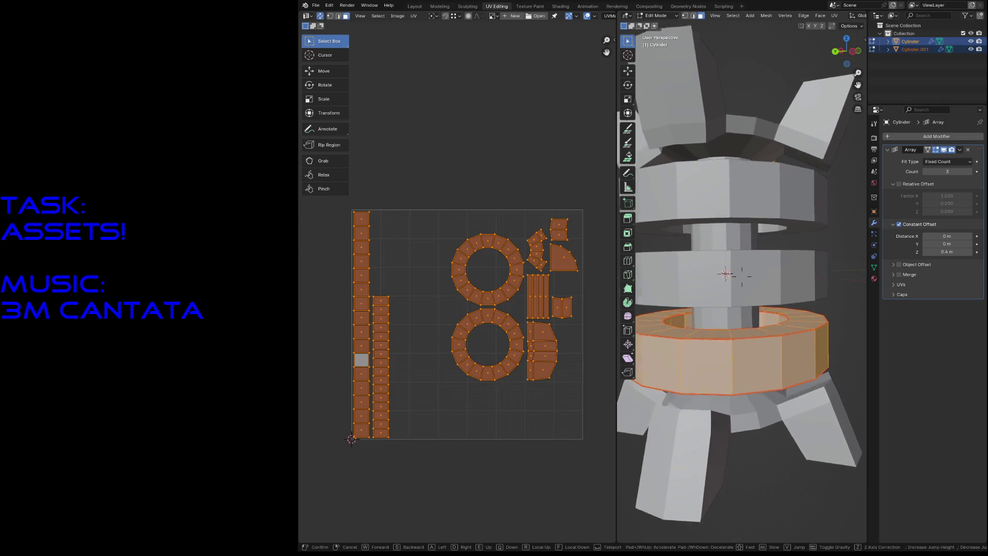
key("s")
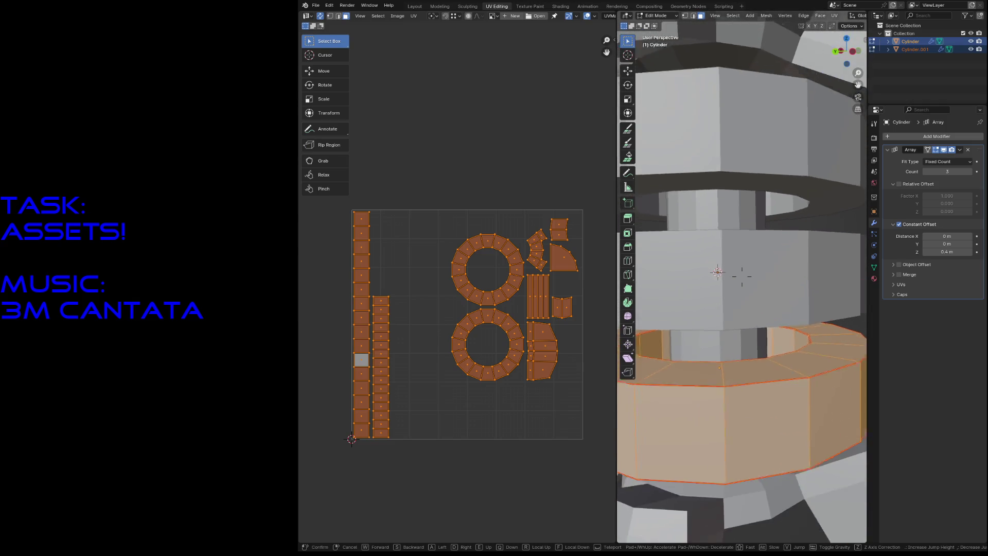
key("Escape")
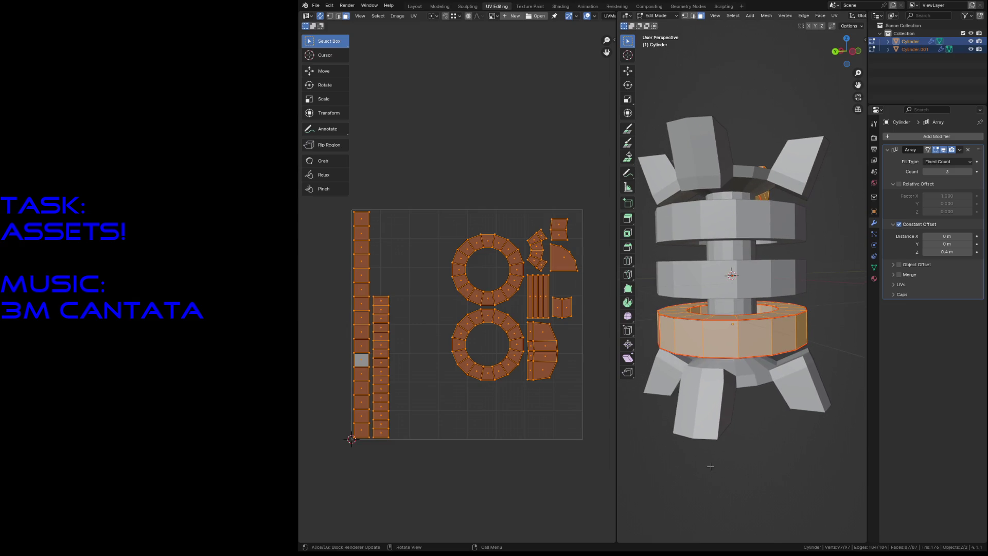
- Select the second UV strip and move it right, off the left edge
left_click(396, 309)
left_click_drag(395, 273, 375, 456)
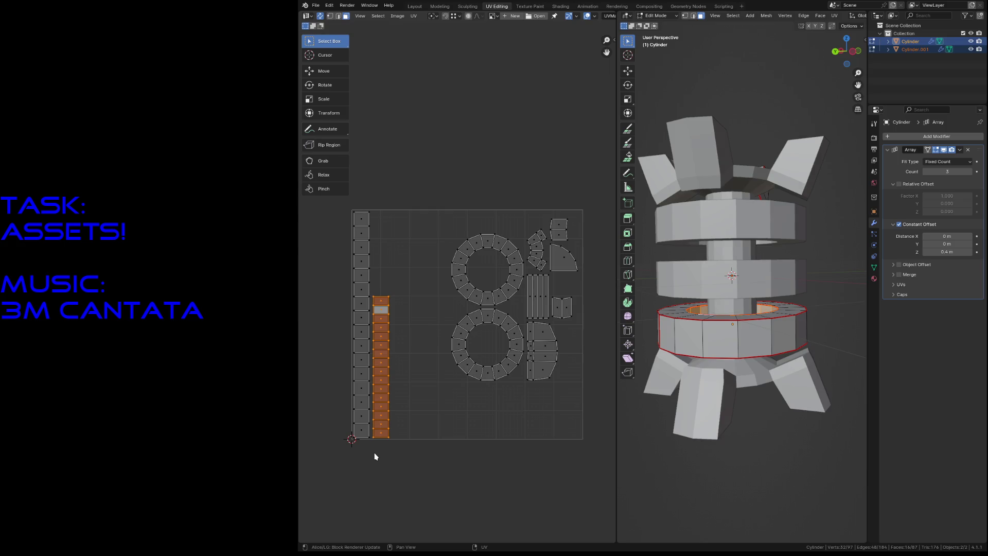
left_click(375, 455)
mouse_move(351, 216)
left_mouse_down()
mouse_move(353, 452)
mouse_move(366, 463)
left_mouse_up()
left_click(373, 463)
left_click_drag(400, 285, 375, 462)
key("g")
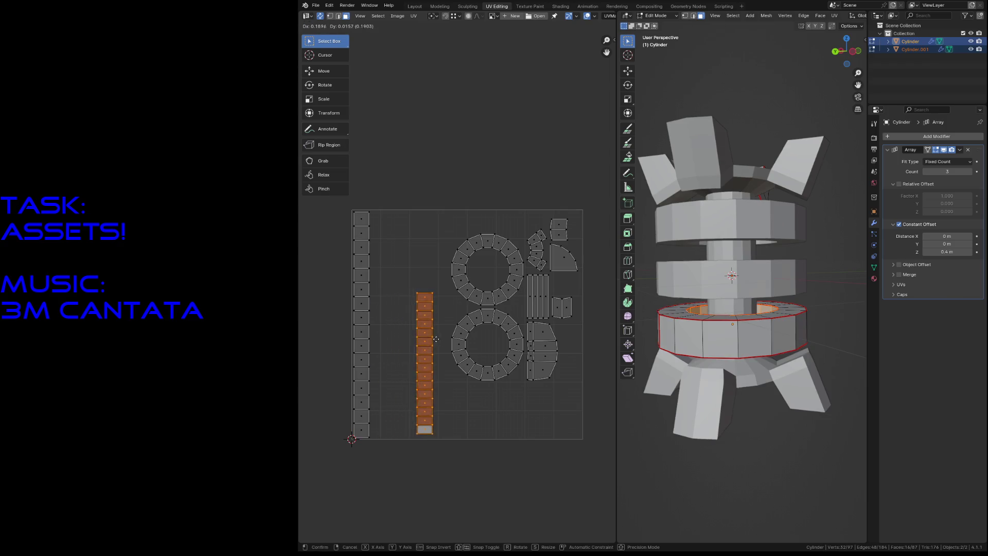
left_click(447, 341)
- Select the long first UV strip and zoom in on it
left_click_drag(386, 196, 347, 445)
scroll(350, 223, "up", 1)
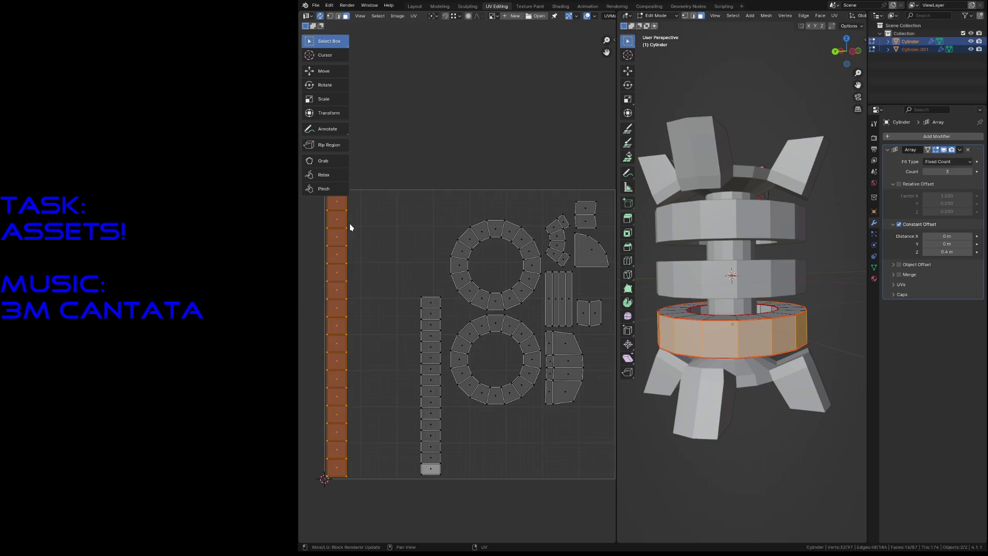
mouse_move(375, 253)
middle_mouse_down()
mouse_move(395, 261)
mouse_move(461, 242)
middle_mouse_up()
scroll(461, 243, "up", 3)
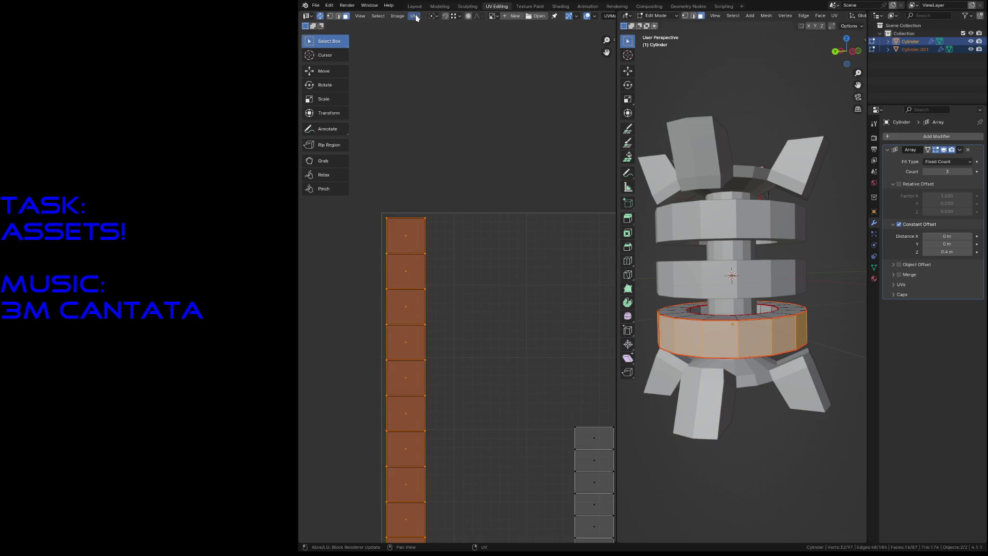
- Save the file and set up a new image at 64 × 64 px
key("ctrl+s")
left_click(396, 16)
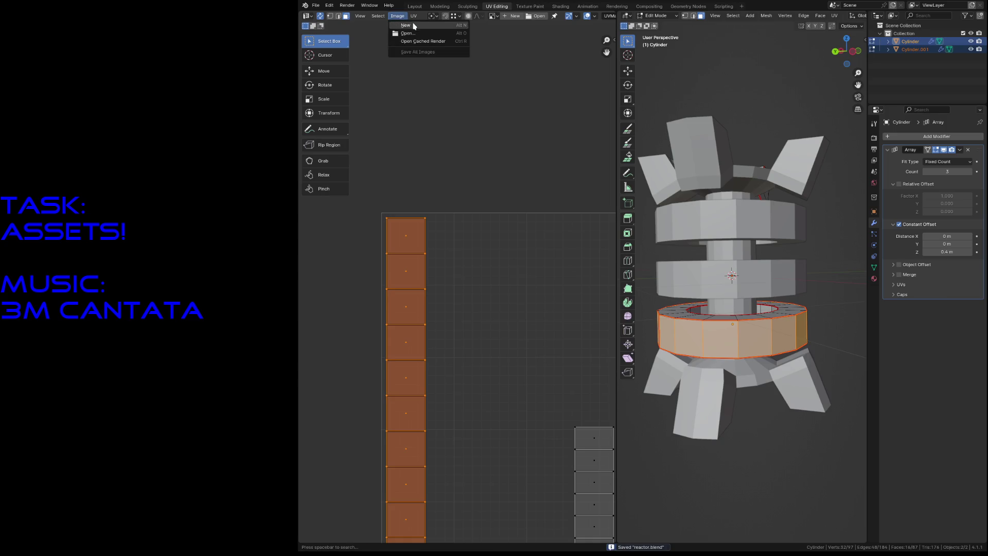
left_click(414, 25)
left_click(431, 30)
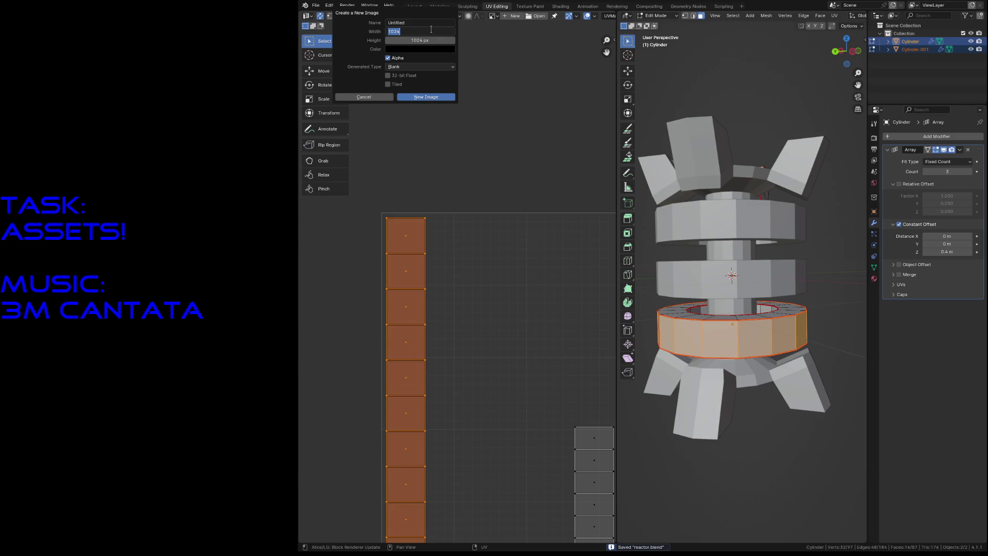
type("64")
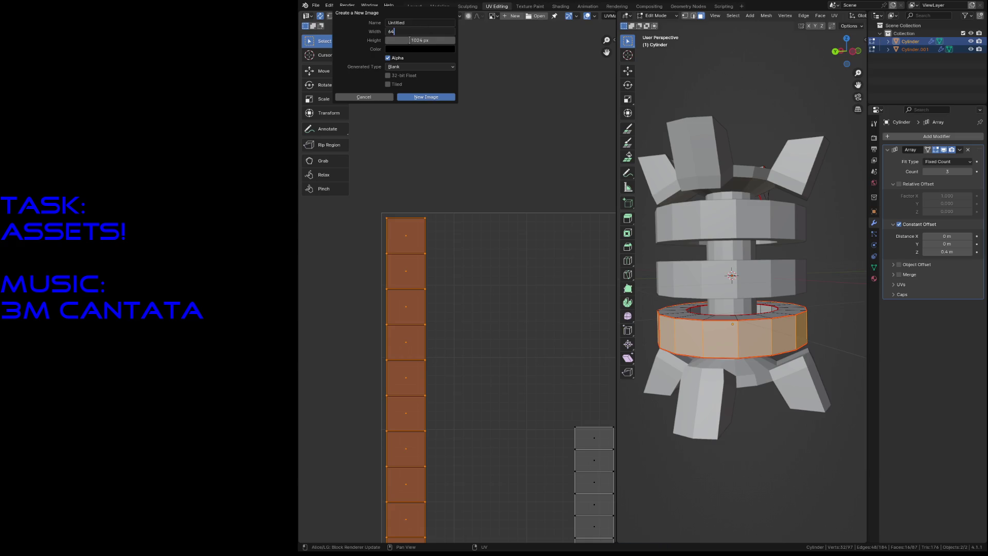
key("Return")
left_click(412, 41)
type("64")
key("Return")
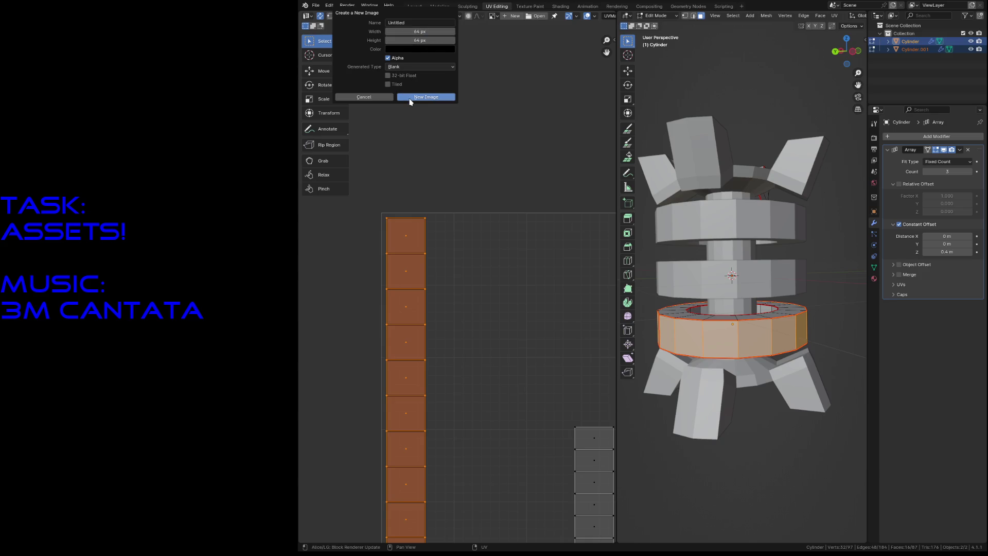
- Name the image reactor_base and create it behind the UV layout
left_click(406, 23)
type("r")
key("Return")
left_click(437, 97)
mouse_move(610, 486)
middle_mouse_down()
mouse_move(463, 327)
mouse_move(452, 295)
middle_mouse_up()
scroll(452, 294, "up", 3)
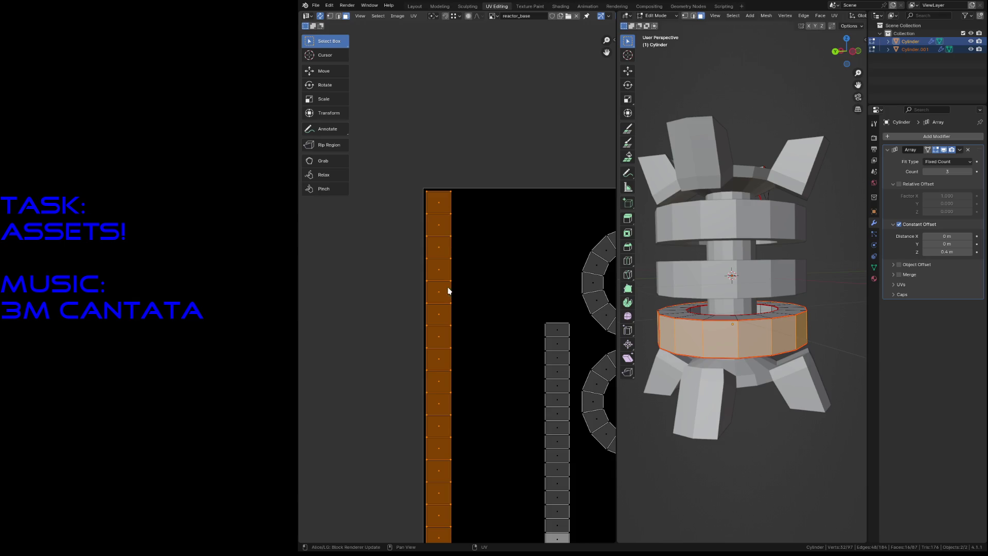
- Snap the selected UV strip to the pixel grid
left_click(398, 16)
left_click(413, 17)
right_click(444, 265)
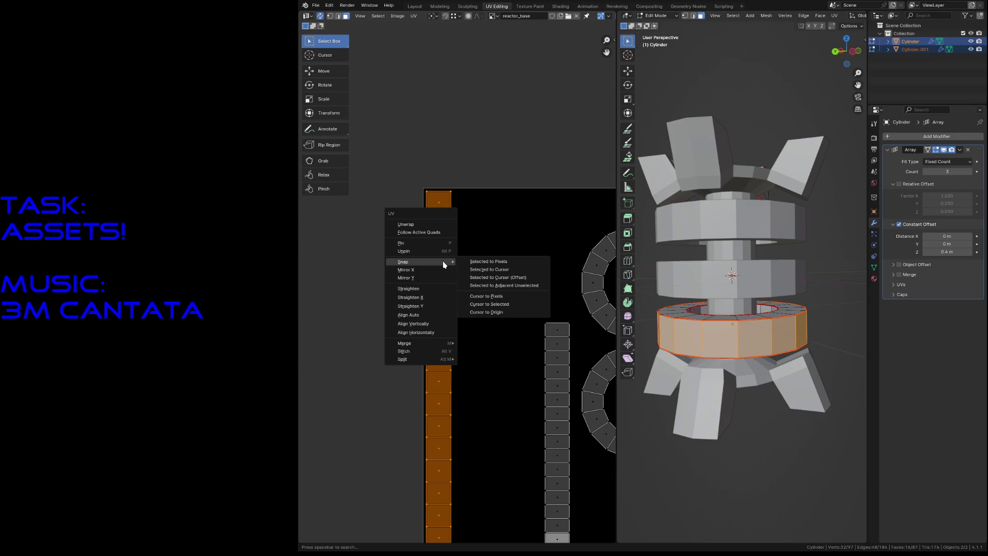
left_click(471, 263)
middle_click_drag(449, 374, 448, 291)
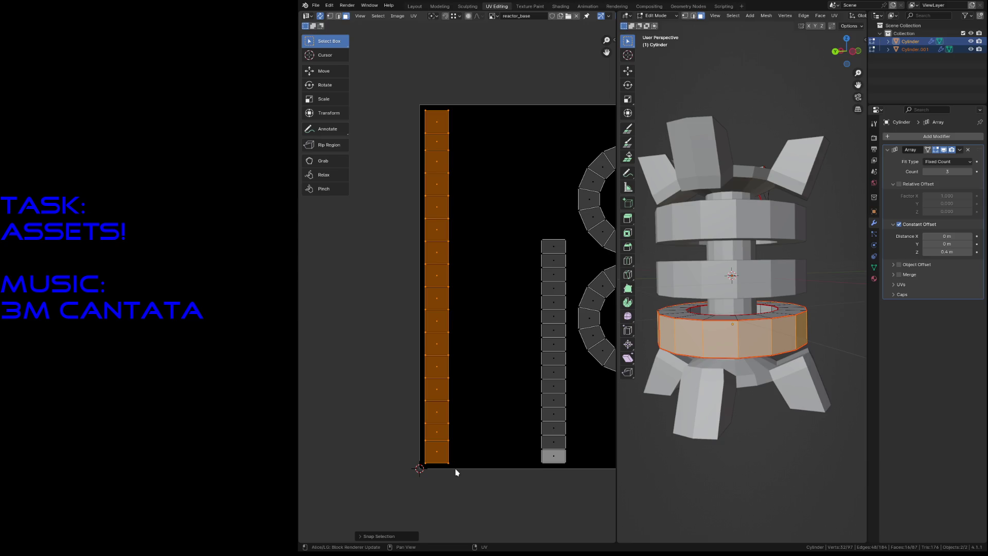
- Select all UV islands and scale the whole layout down slightly
key("ctrl+p")
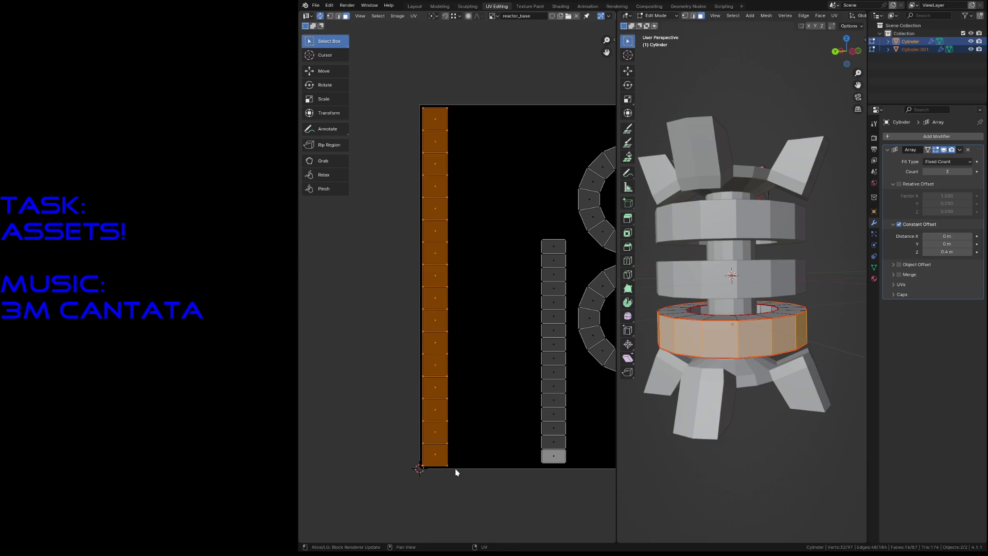
scroll(505, 456, "down", 6)
key("a")
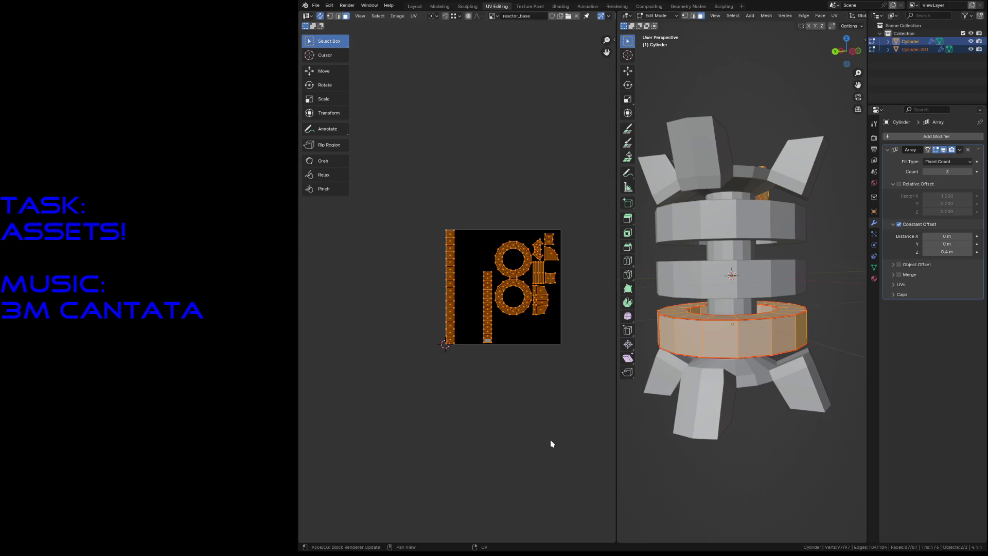
scroll(550, 440, "up", 4)
key("s")
left_click(519, 131)
left_click(426, 117)
- Select the long left strip, snap it to pixels, and resize and stretch it vertically
left_click_drag(426, 117, 461, 459)
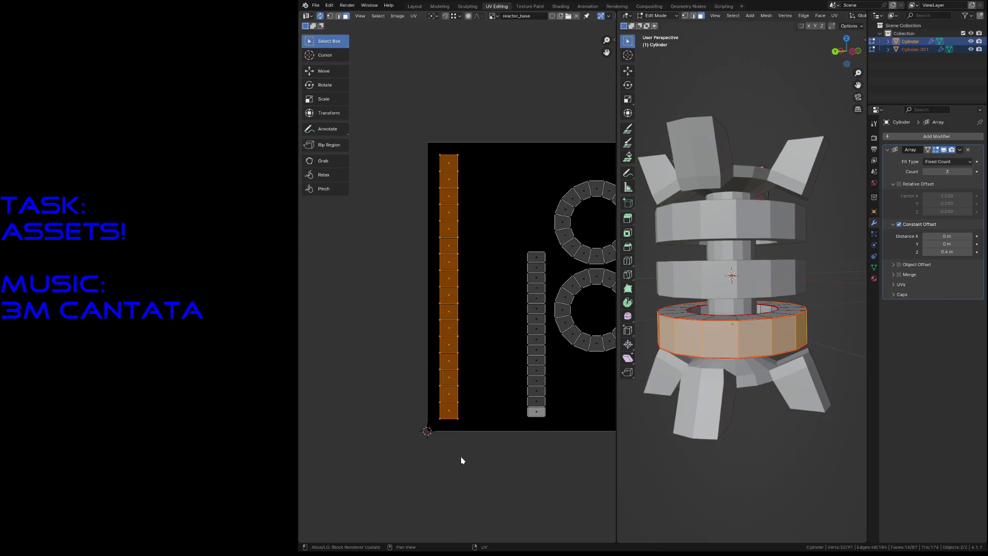
right_click(449, 411)
left_click(469, 412)
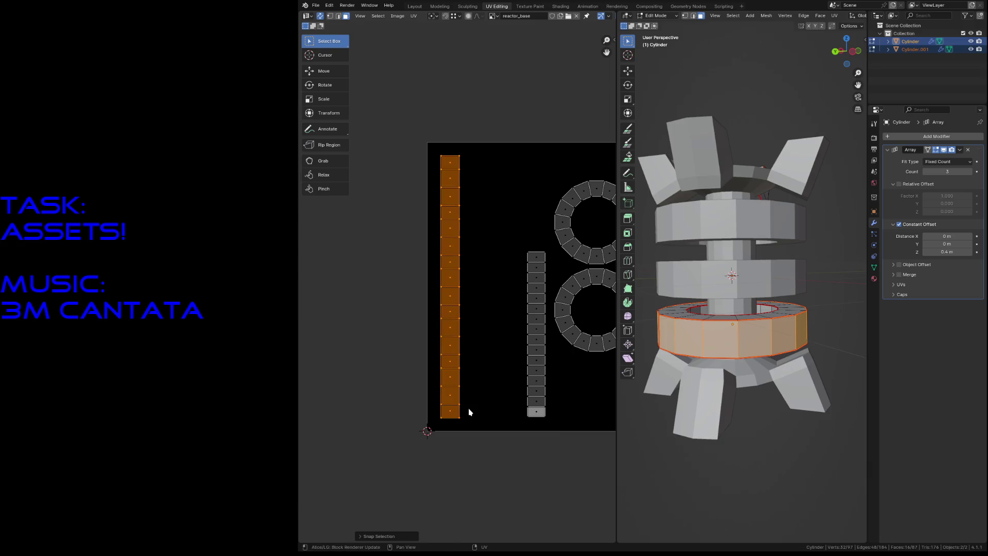
key("s")
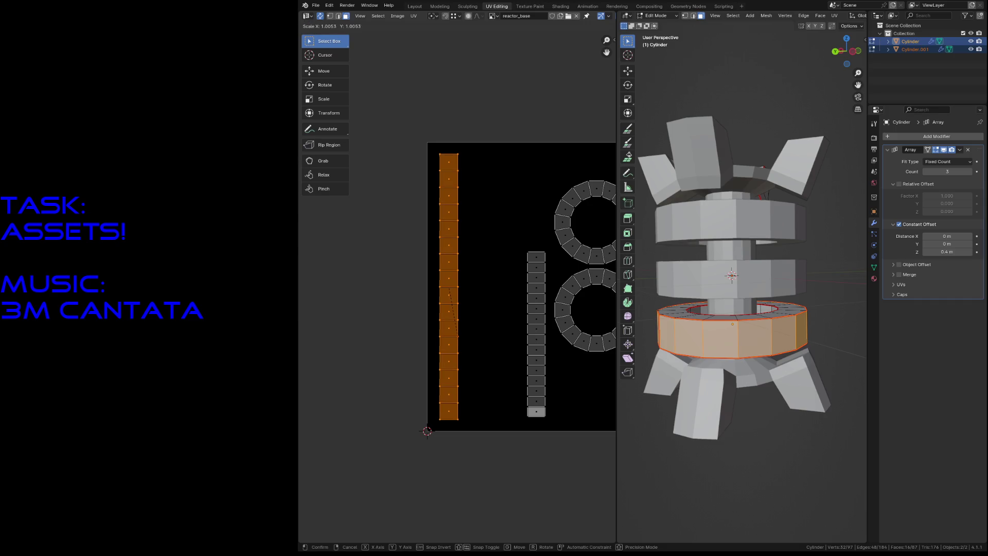
left_click(457, 396)
right_click(455, 394)
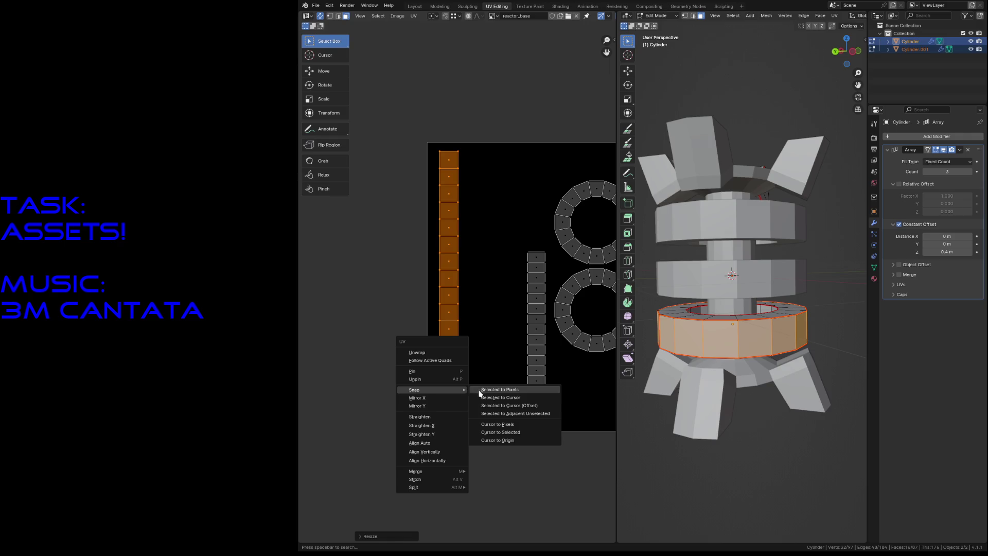
left_click(480, 390)
key("s")
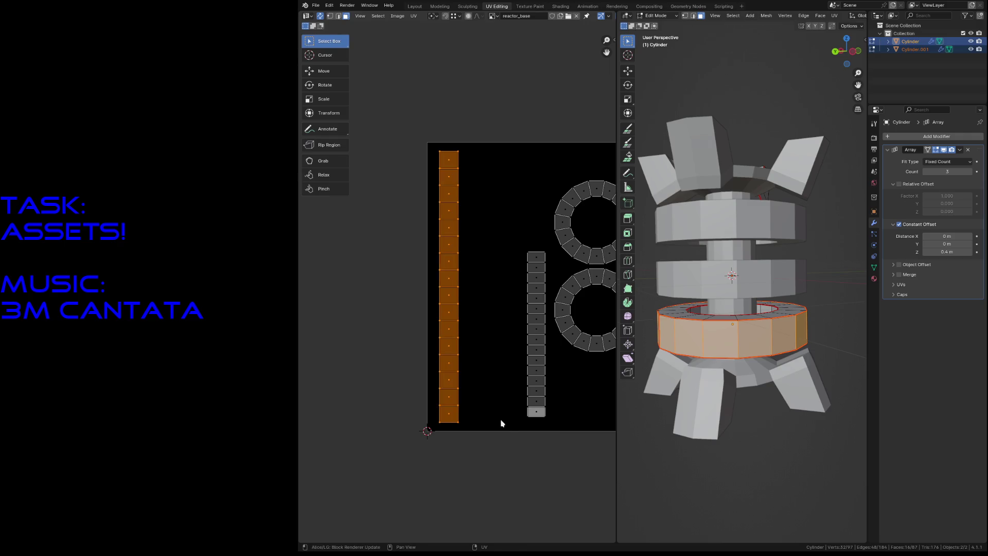
left_click(519, 443)
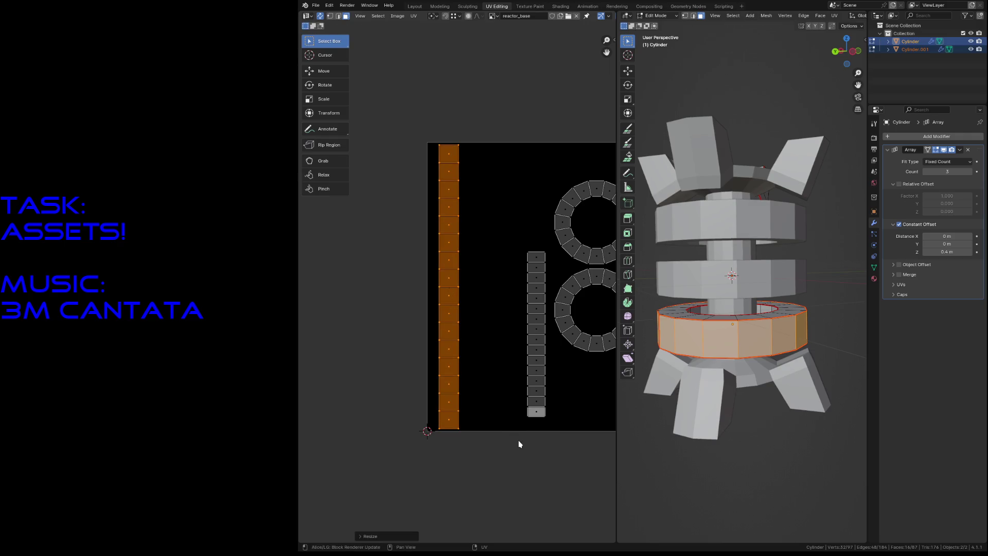
- Shrink the strip slightly, re-snap it to whole pixels, and reselect the entire strip
right_click(454, 355)
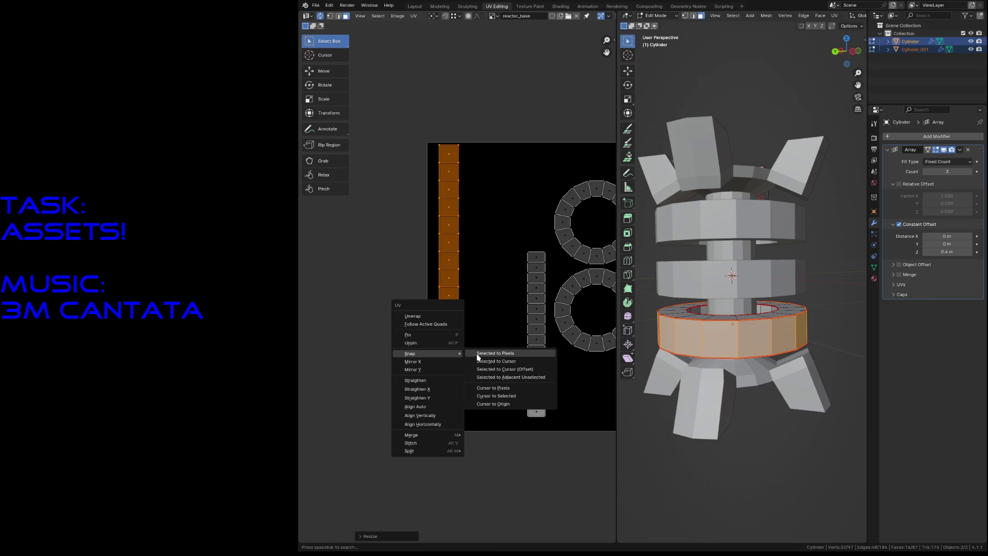
left_click(477, 354)
key("s")
left_click(507, 441)
right_click(454, 363)
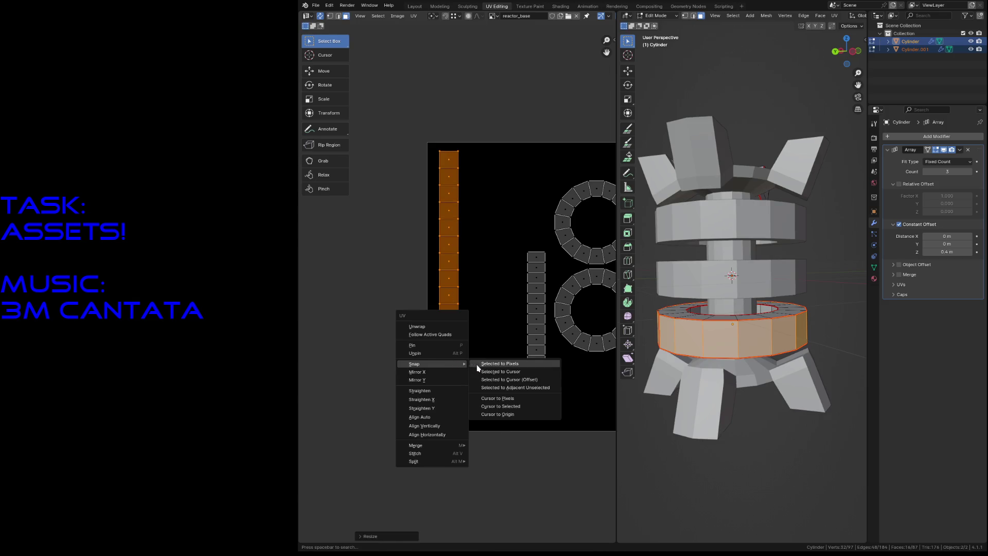
left_click(477, 368)
left_click_drag(481, 464, 425, 363)
left_click_drag(431, 297, 478, 354, "shift")
key("alt+a")
left_click_drag(419, 117, 471, 436)
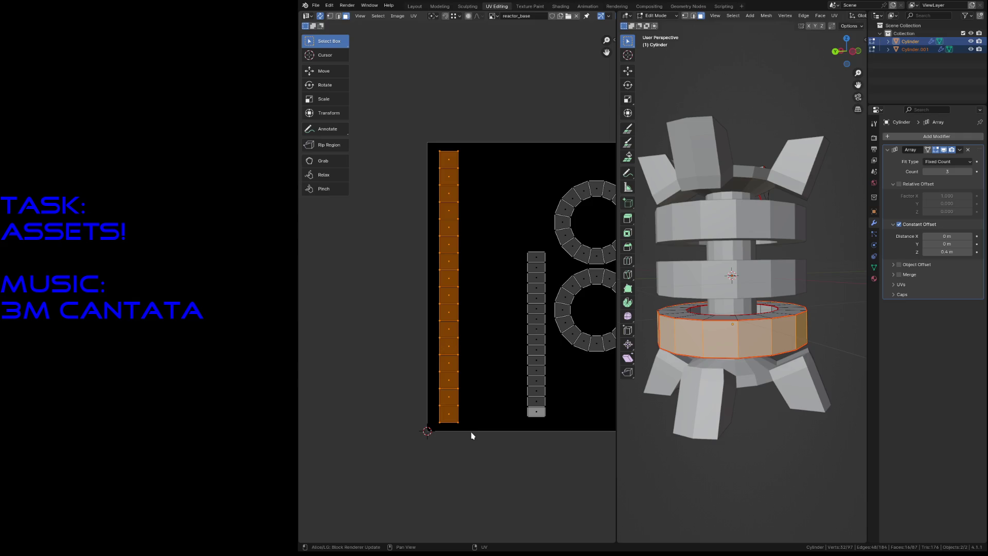
left_click(458, 408)
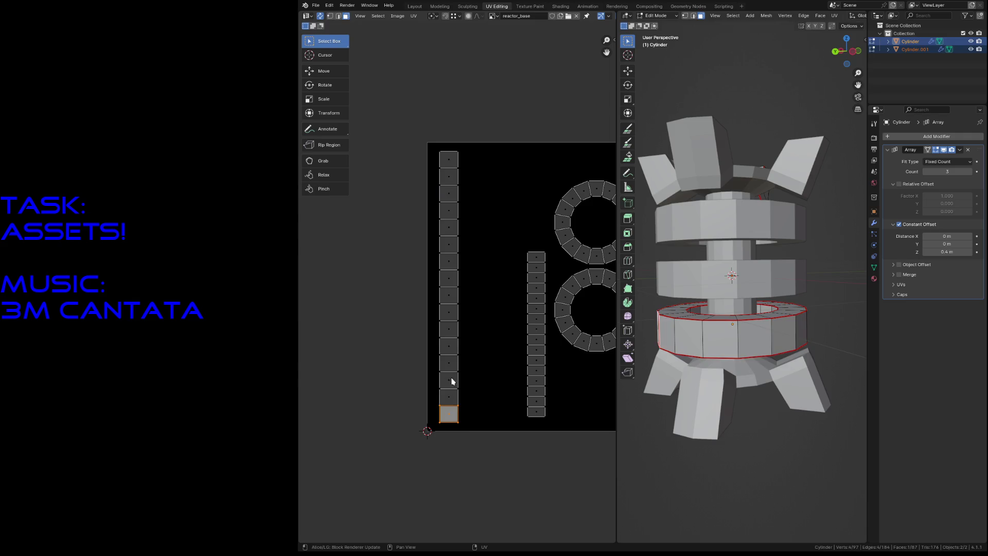
left_click(451, 399)
left_click(452, 418)
left_click(450, 400, "shift")
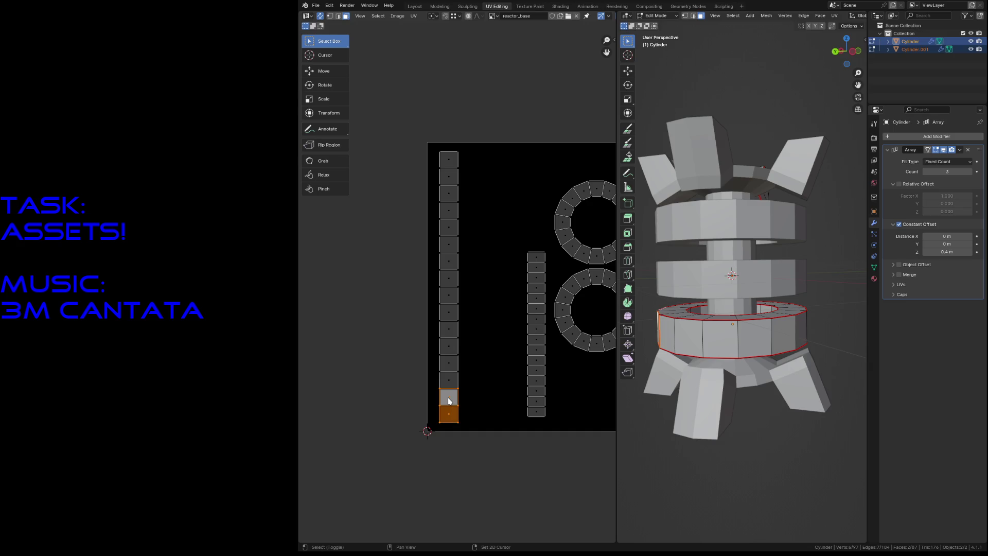
left_click(452, 381, "shift")
left_click(451, 362, "shift")
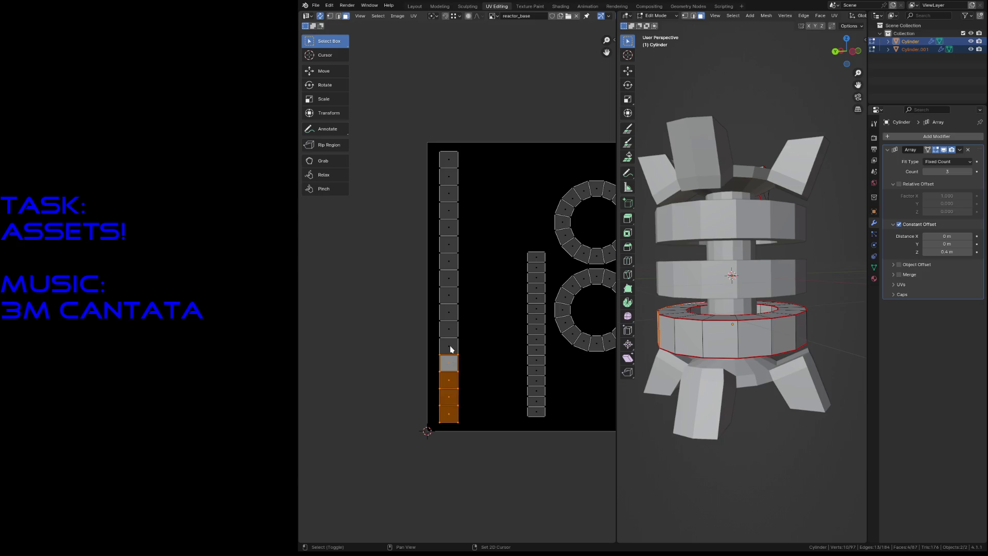
left_click(451, 346, "shift")
left_click(451, 329, "shift")
left_click(452, 312, "shift")
left_click(452, 295, "shift")
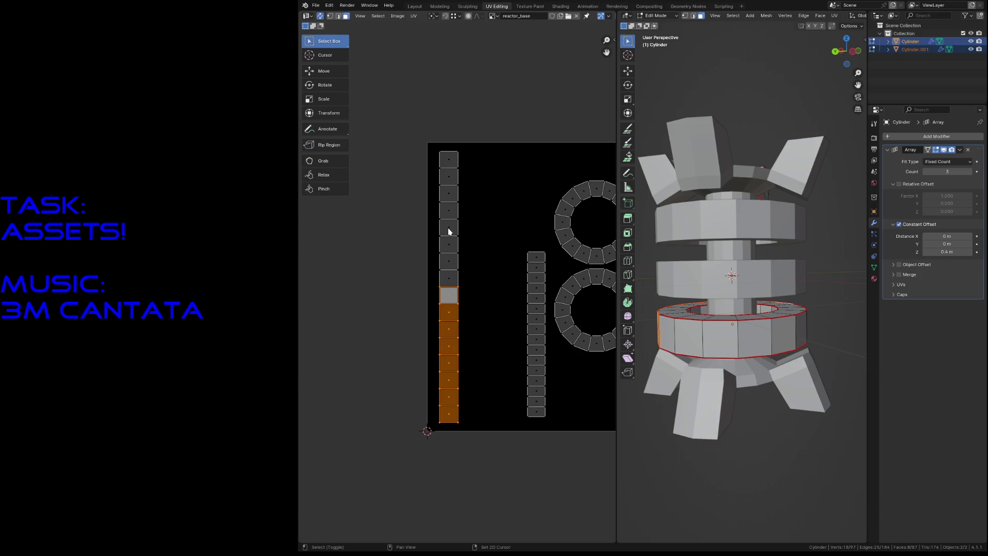
left_click(408, 224)
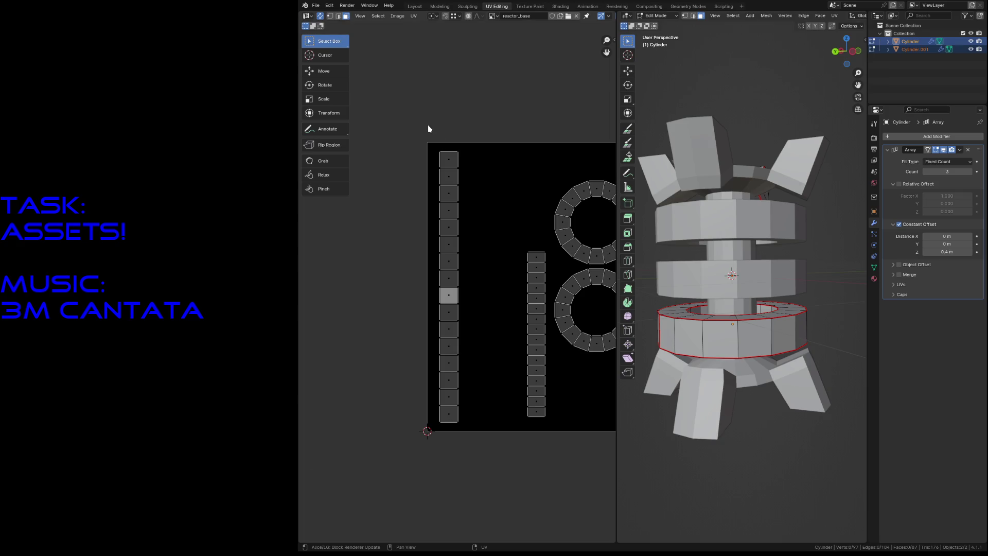
- Select every UV island and pack them into the texture square
scroll(428, 128, "down", 4)
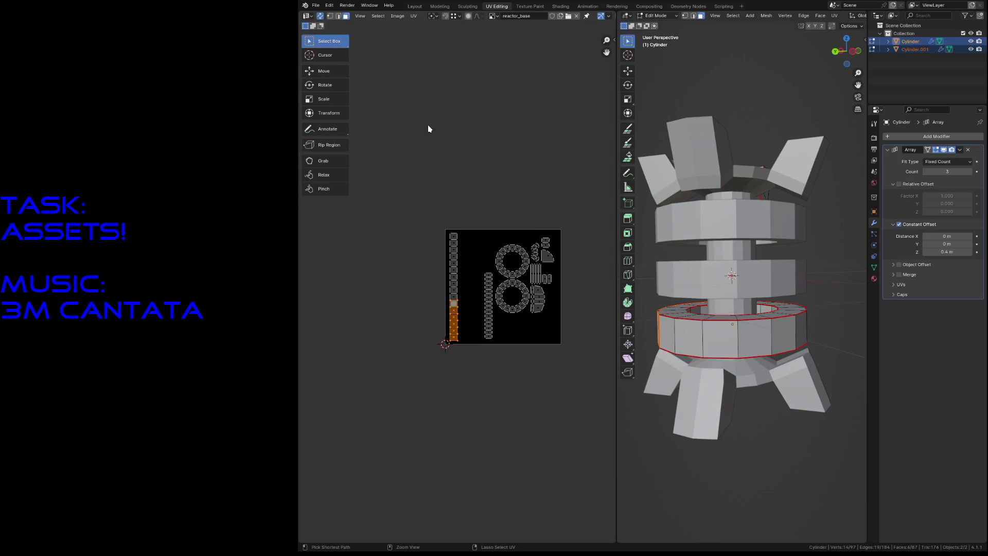
key("ctrl+KP_Add")
key("ctrl+KP_Add")
key("ctrl+KP_Add")
key("alt+a")
key("ctrl+KP_Add")
key("ctrl+KP_Add")
key("ctrl+KP_Add")
key("alt+a")
key("a")
key("ctrl+p")
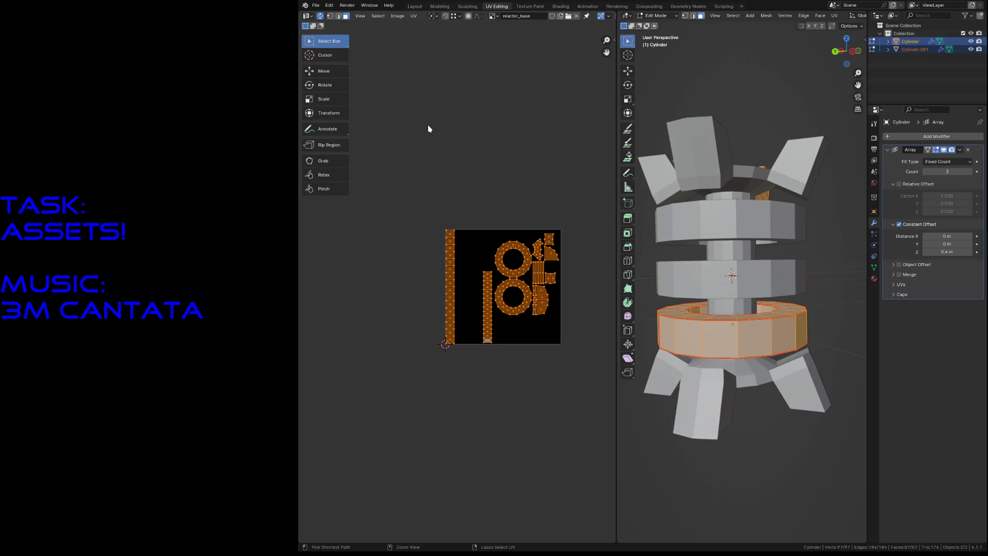
scroll(426, 178, "up", 10)
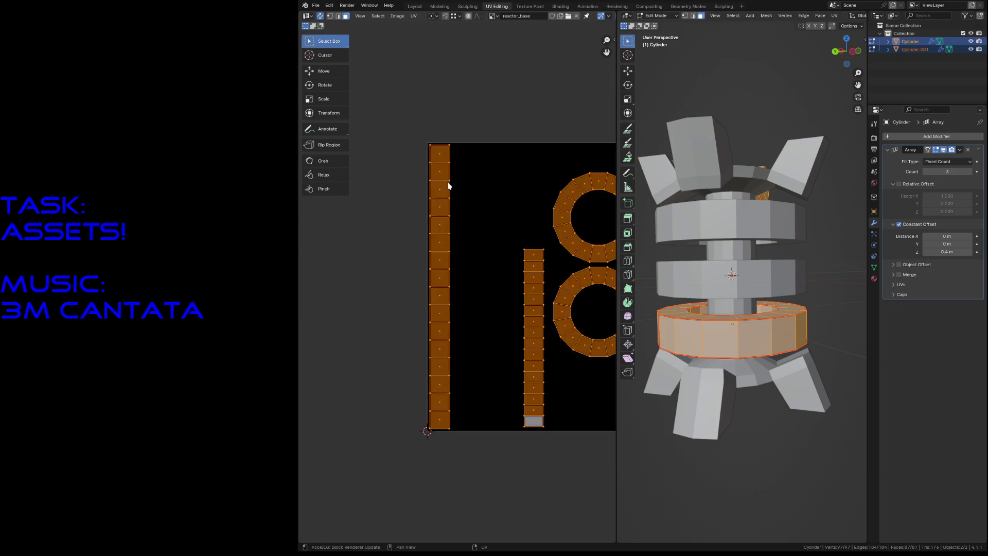
scroll(518, 226, "down", 3)
- Scale all islands down slightly, then try moving the non-strip islands but cancel
key("s")
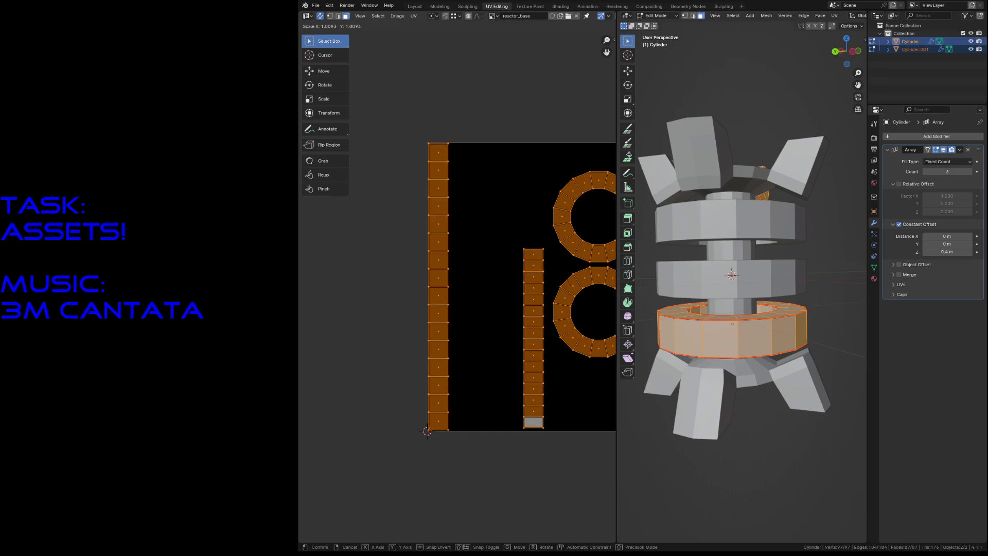
left_click(547, 236)
scroll(543, 236, "down", 2)
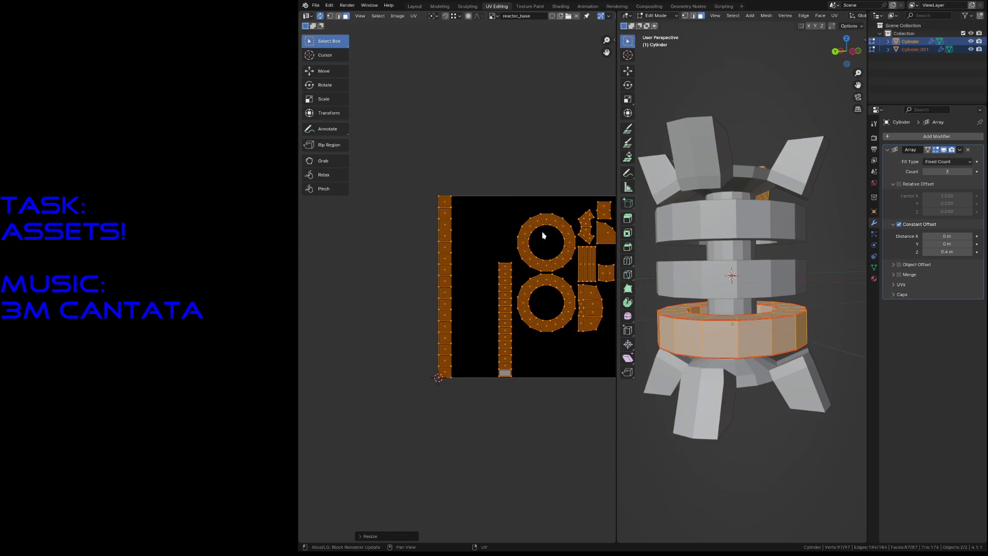
scroll(542, 235, "down", 1)
left_click(519, 186)
left_click_drag(470, 189, 616, 406)
key("g")
right_click(572, 278)
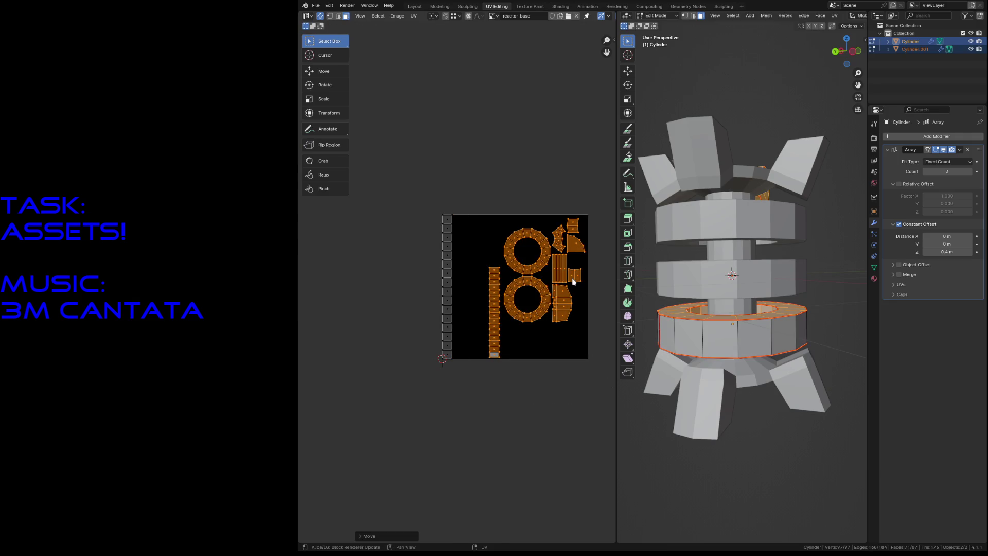
left_click(490, 165)
- Select and inspect the long UV strip on the left
scroll(437, 223, "up", 3)
scroll(422, 139, "up", 2)
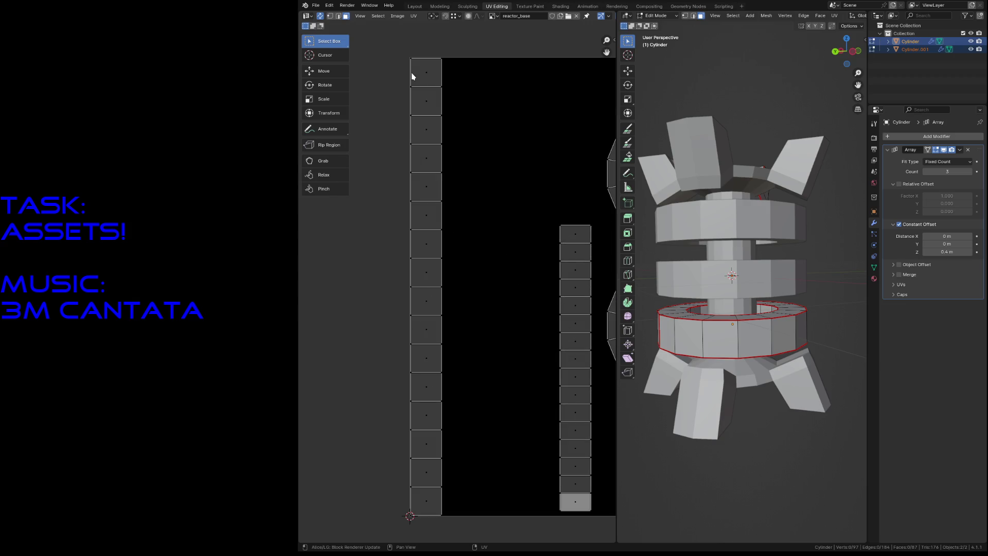
scroll(438, 128, "down", 2)
scroll(473, 202, "up", 6)
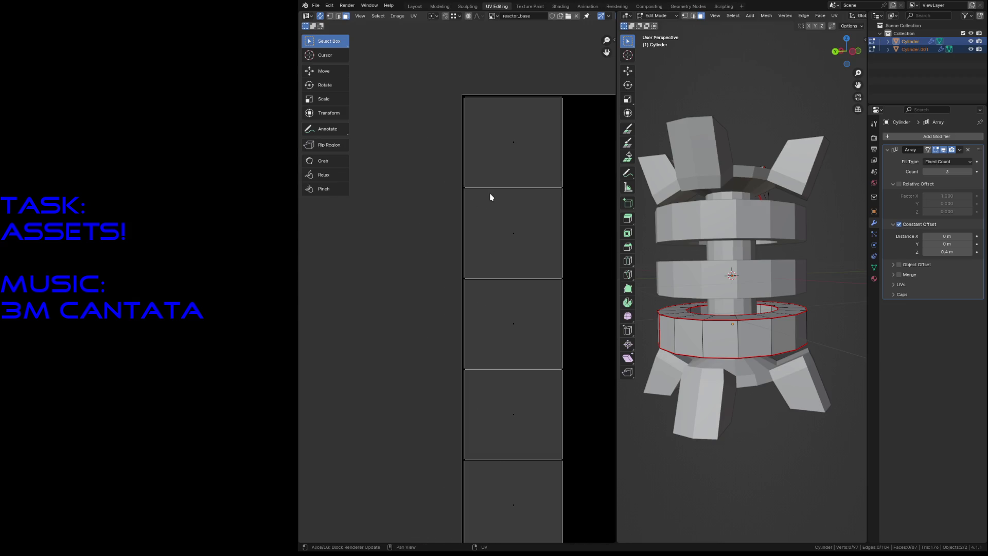
scroll(489, 196, "down", 8)
scroll(489, 196, "down", 2)
left_click_drag(436, 243, 463, 477)
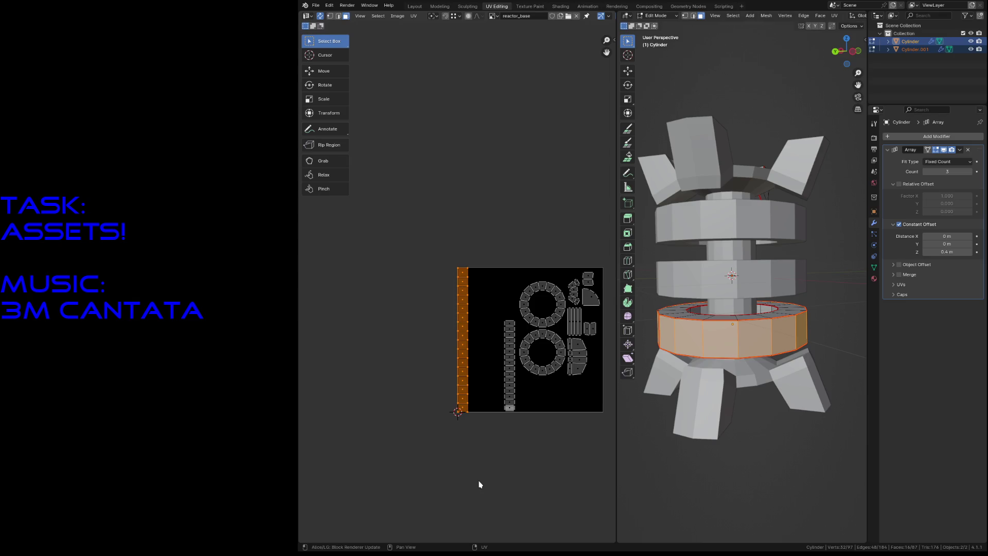
left_click(479, 485)
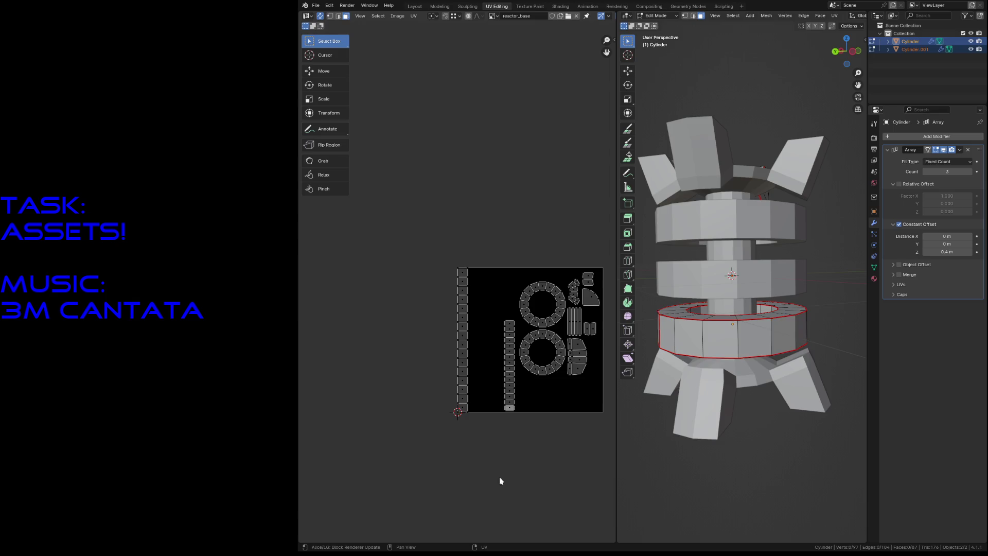
- Switch to edge select mode and pick a vertical edge loop on the ring
scroll(500, 457, "up", 2)
scroll(503, 399, "up", 2)
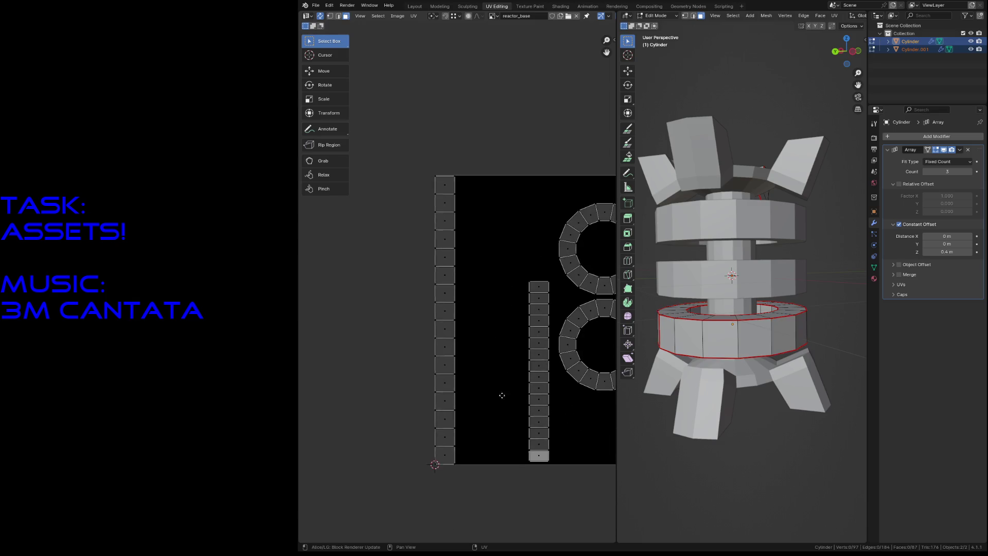
key("2")
left_click(736, 337, "alt")
scroll(485, 225, "down", 4)
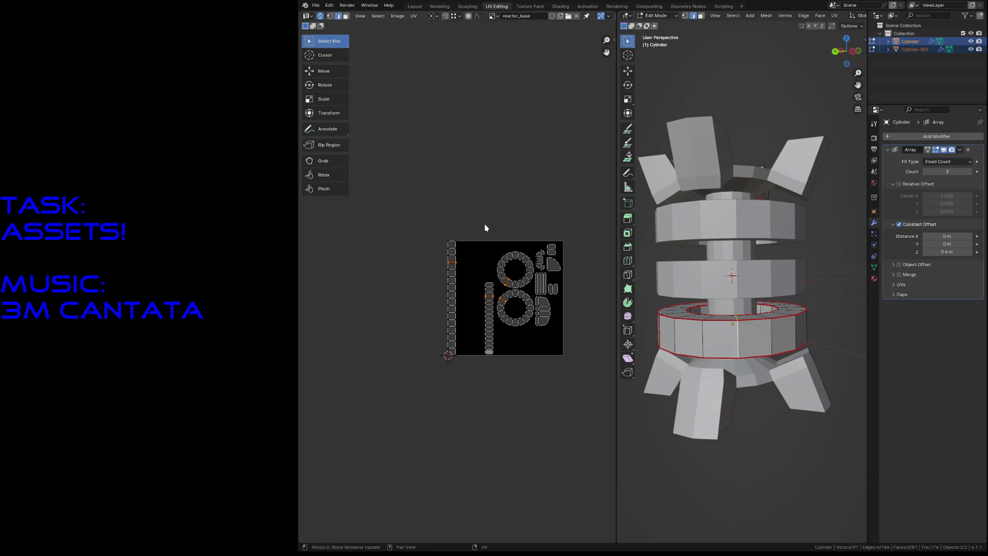
scroll(535, 302, "up", 3)
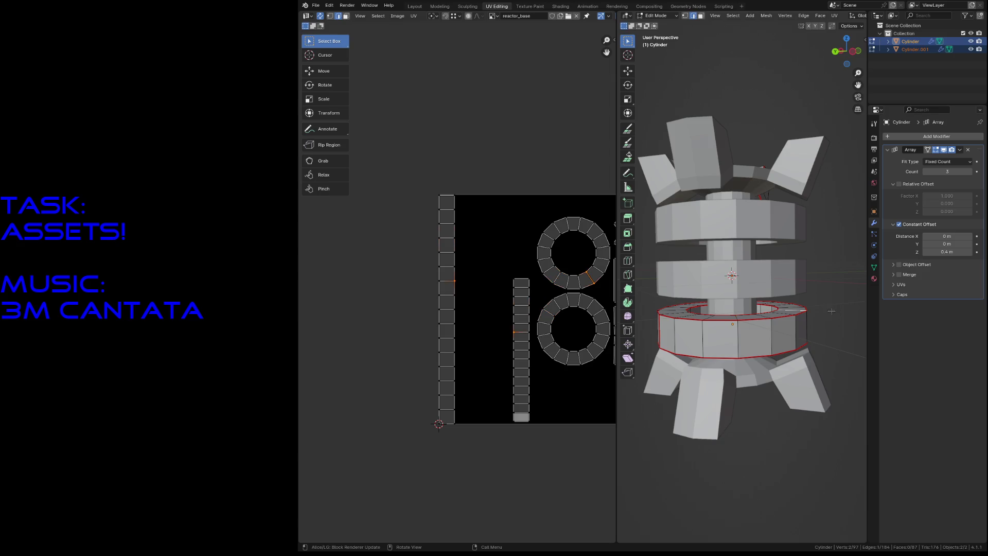
- Select all the vertical edges around the lower ring
left_click(766, 338, "alt")
left_click(769, 339, "ctrl")
left_click(827, 335)
left_click(771, 337, "ctrl")
left_click(737, 340, "ctrl")
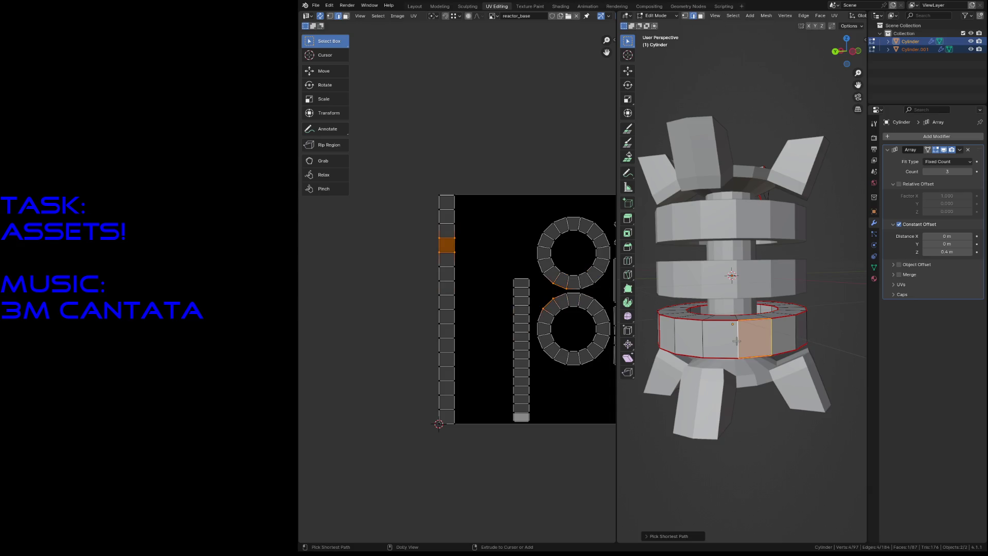
left_click(733, 341, "ctrl+alt+shift")
left_click(734, 340, "shift")
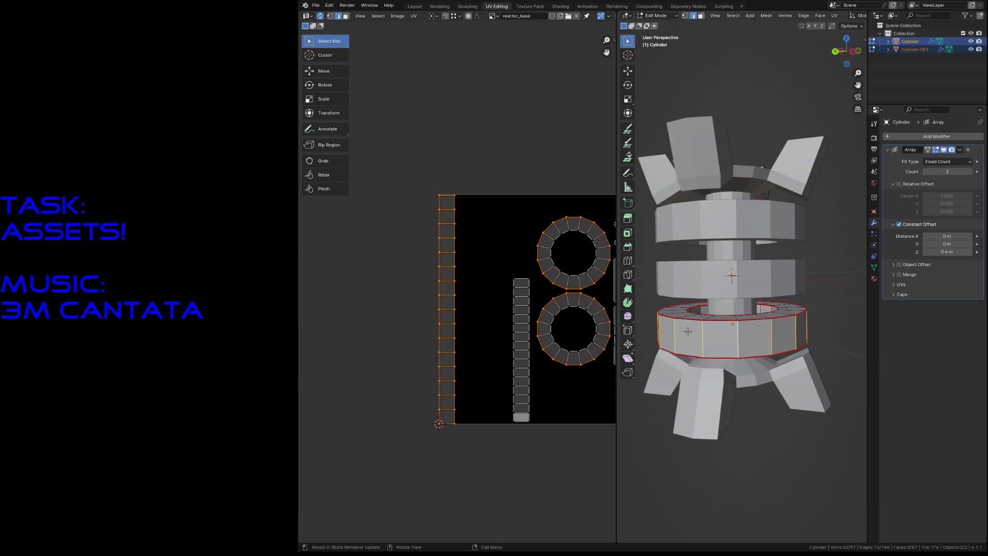
- Mark the selected edges as seams and view the new UV layout
key("F3")
left_click(723, 345)
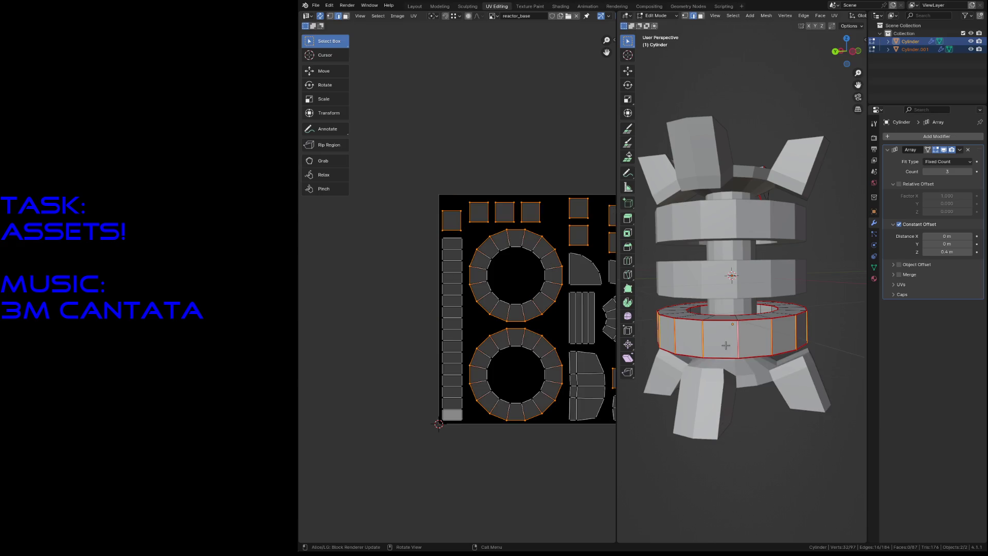
mouse_move(535, 149)
middle_mouse_down()
mouse_move(402, 154)
mouse_move(410, 162)
middle_mouse_up()
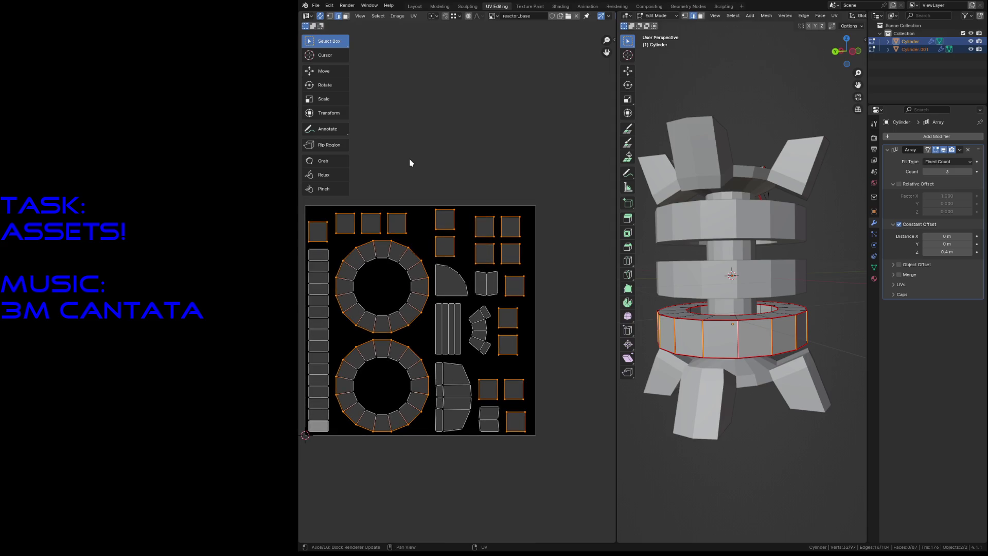
- In face select mode, stack the top-row square UV islands onto the top-left square island
left_click(410, 163)
middle_click_drag(377, 176, 410, 194)
left_click(372, 248)
key("3")
left_click(378, 242)
key("g")
left_click(350, 244)
left_click(404, 242)
key("g")
left_click(344, 243)
left_click(430, 244)
key("g")
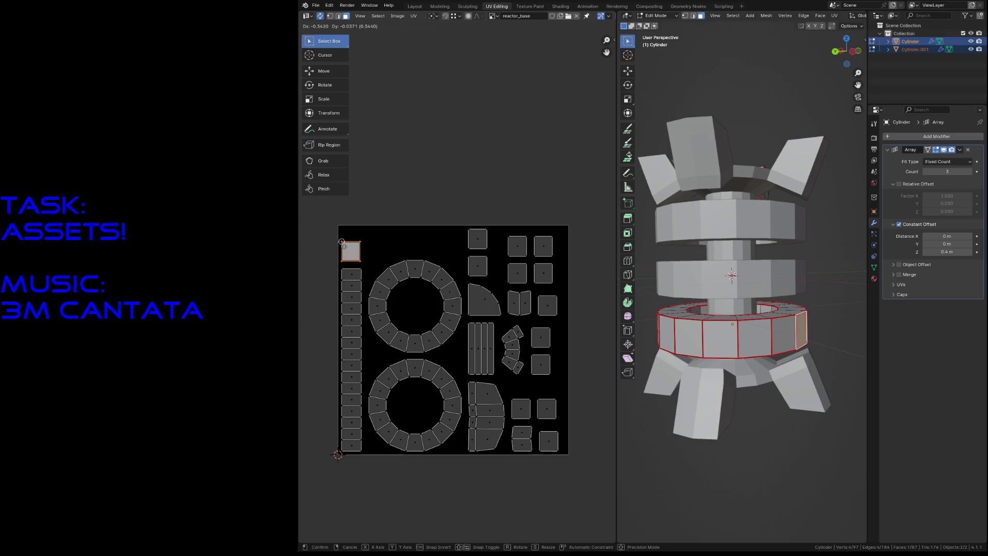
left_click(346, 247)
left_click(476, 241)
key("g")
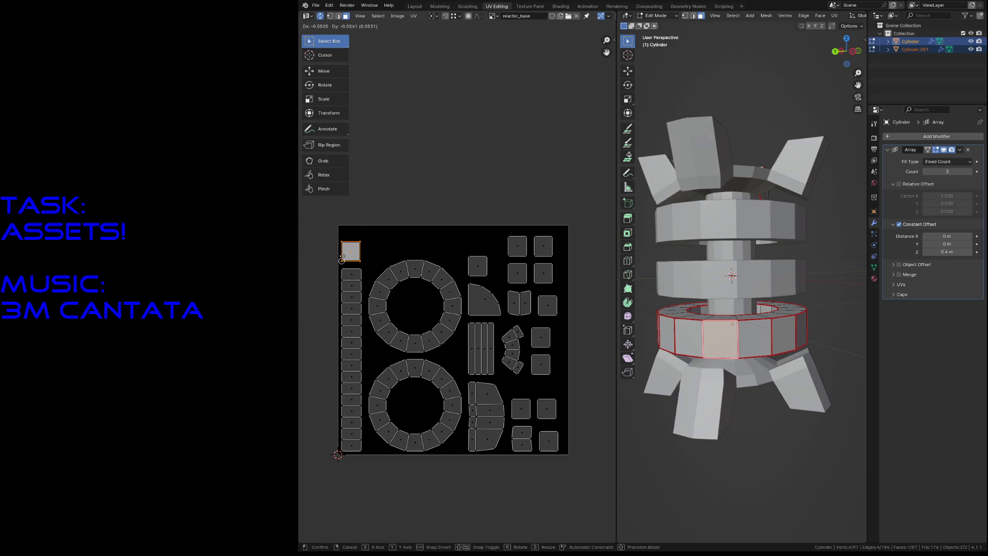
left_click(349, 255)
left_click(519, 245)
key("g")
left_click(350, 253)
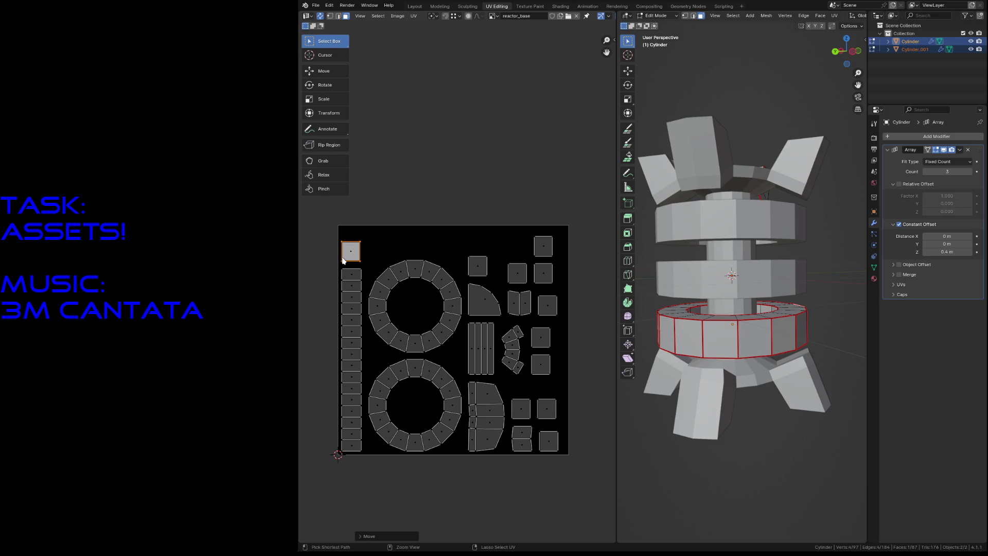
left_click(544, 246)
key("g")
left_click(361, 259)
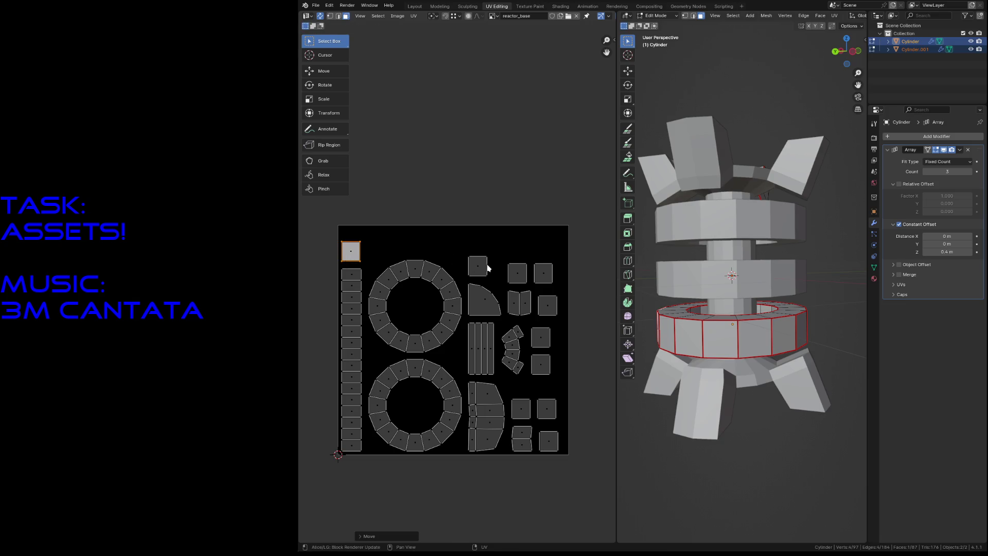
left_click(530, 275)
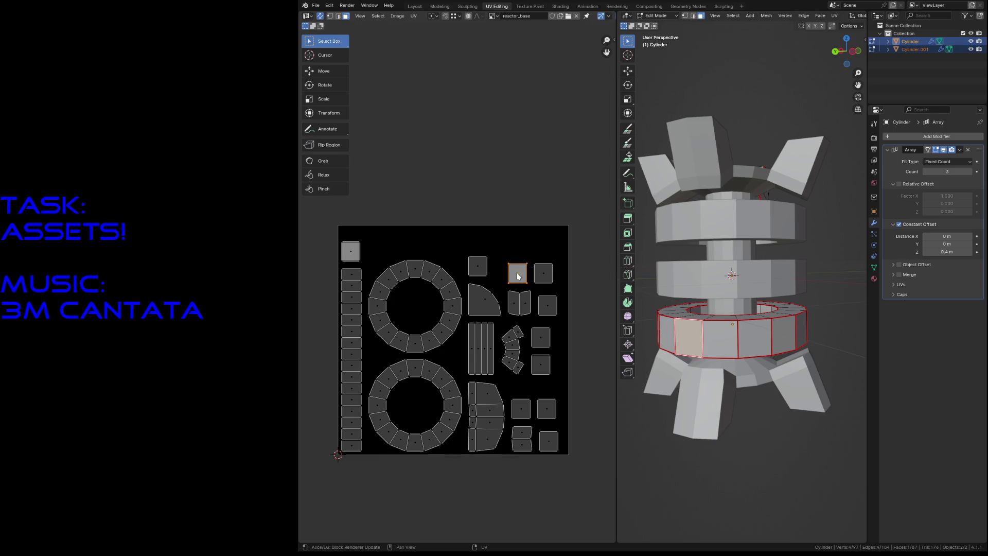
key("g")
left_click(341, 261)
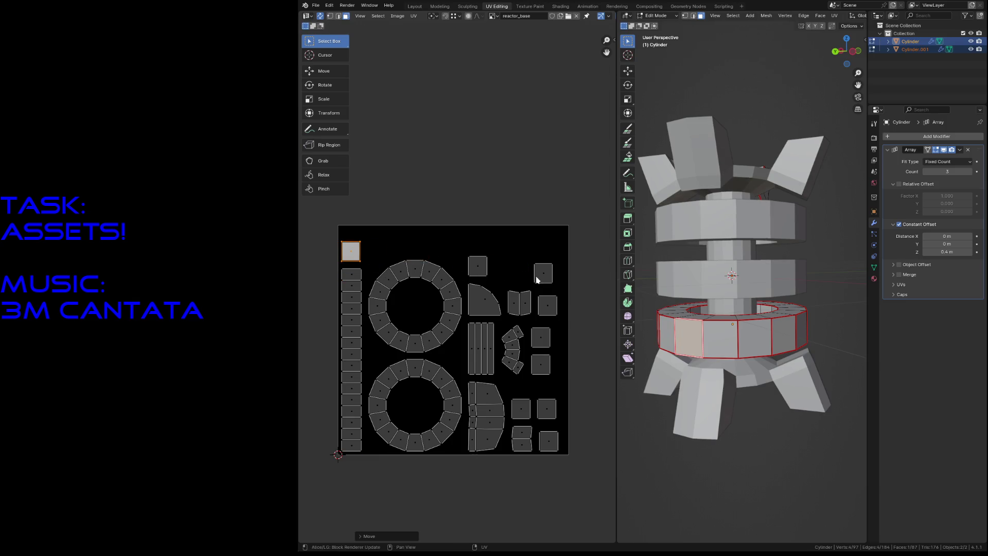
- Stack the remaining right-hand square islands, down to the bottom-right one, onto the top-left pile
left_click(540, 275)
key("g")
left_click(347, 250)
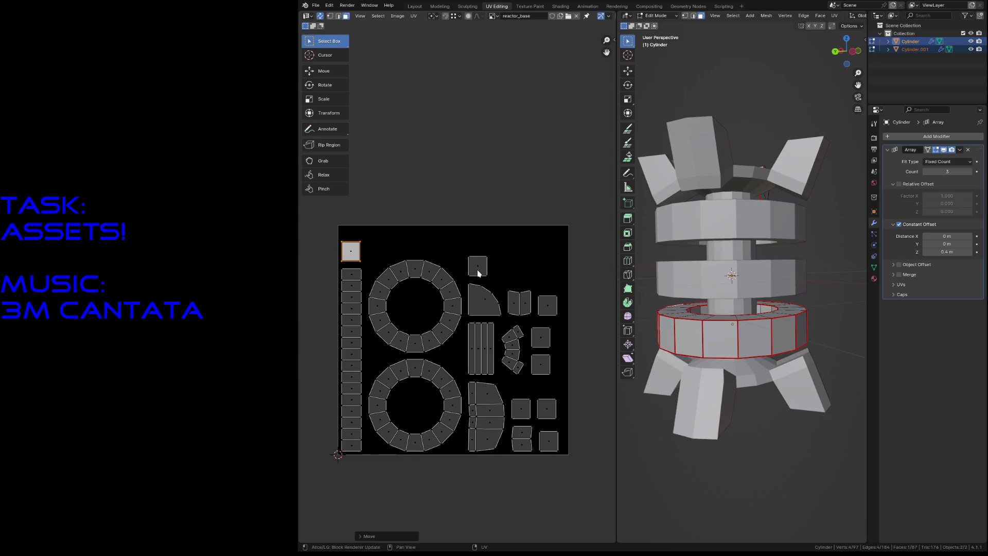
left_click(476, 265)
key("g")
left_click(354, 251)
left_click(543, 310)
key("g")
left_click(341, 247)
left_click(541, 337)
key("g")
left_click(351, 251)
left_click(540, 364)
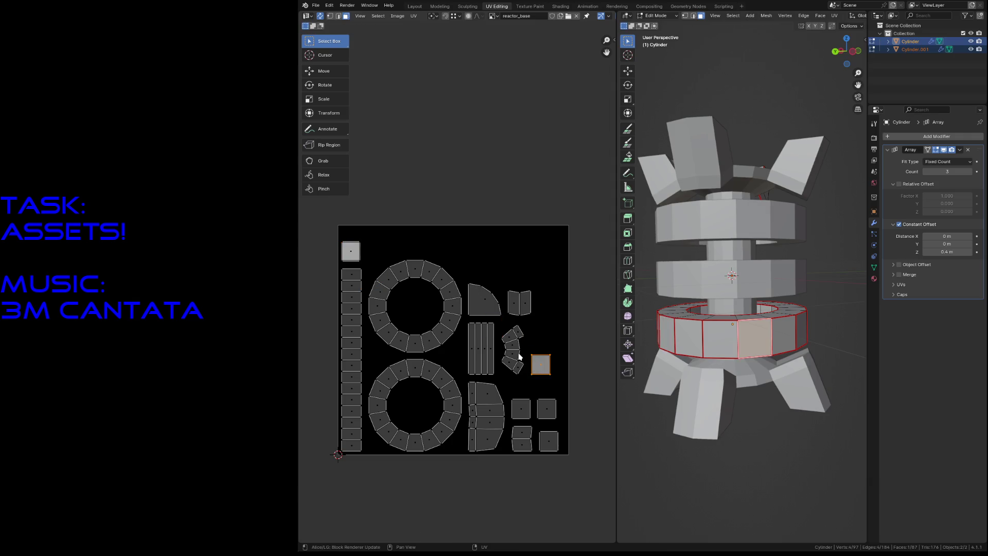
key("g")
left_click(322, 234)
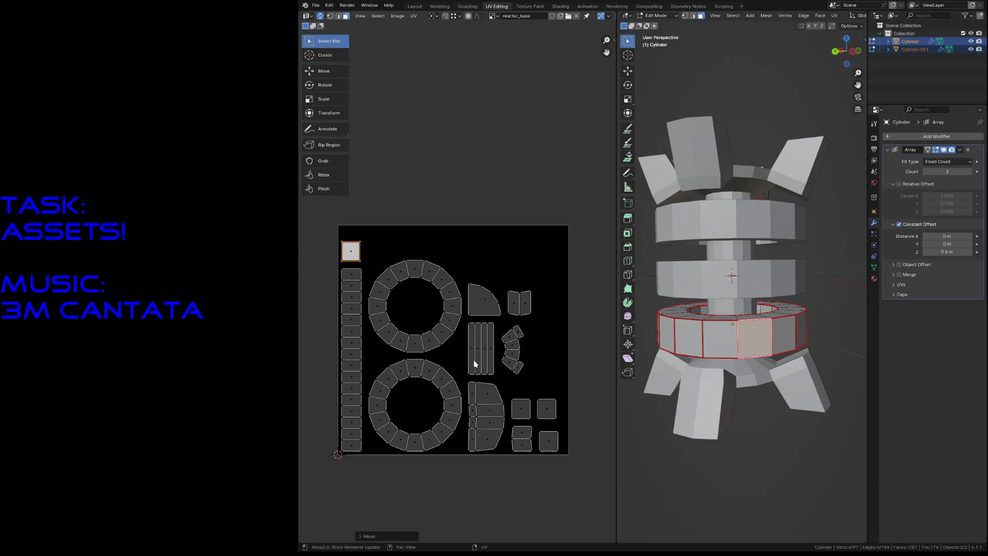
left_click(541, 410)
key("g")
left_click(290, 180)
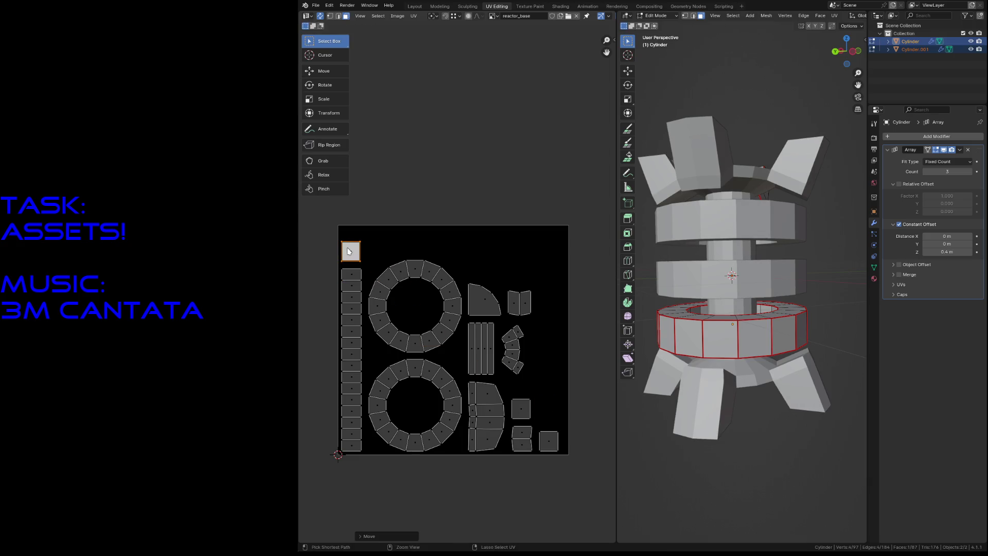
left_click(541, 422)
key("g")
left_click(342, 231)
- Move the stacked square islands further to the right
left_click(416, 246)
left_click_drag(329, 231, 371, 269)
key("g")
left_click(530, 267)
- Scale all UV islands up slightly to fill more of the texture, then shift them sideways
left_click_drag(330, 232, 582, 507)
key("s")
left_click(569, 436)
key("g")
left_click(579, 427)
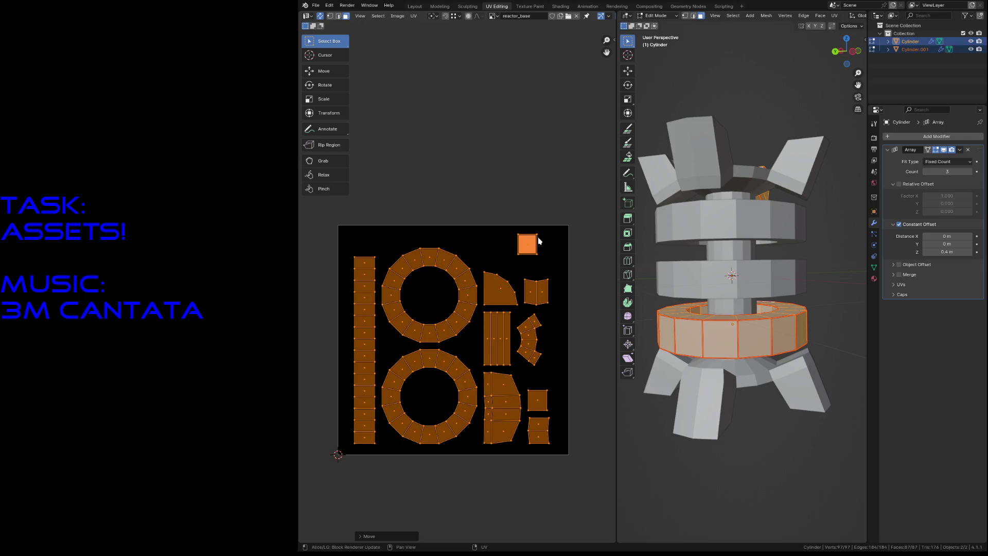
- Move the small square island left to the top centre of reactor_base and save reactor.blend
left_click(542, 238)
left_click_drag(511, 214, 545, 258)
key("g")
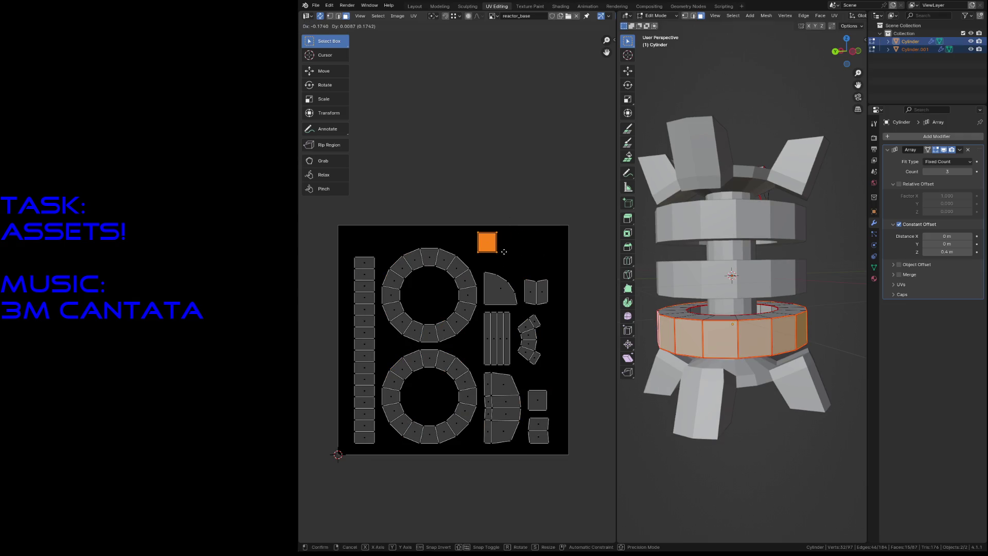
left_click(494, 253)
left_click(488, 202)
key("ctrl+s")
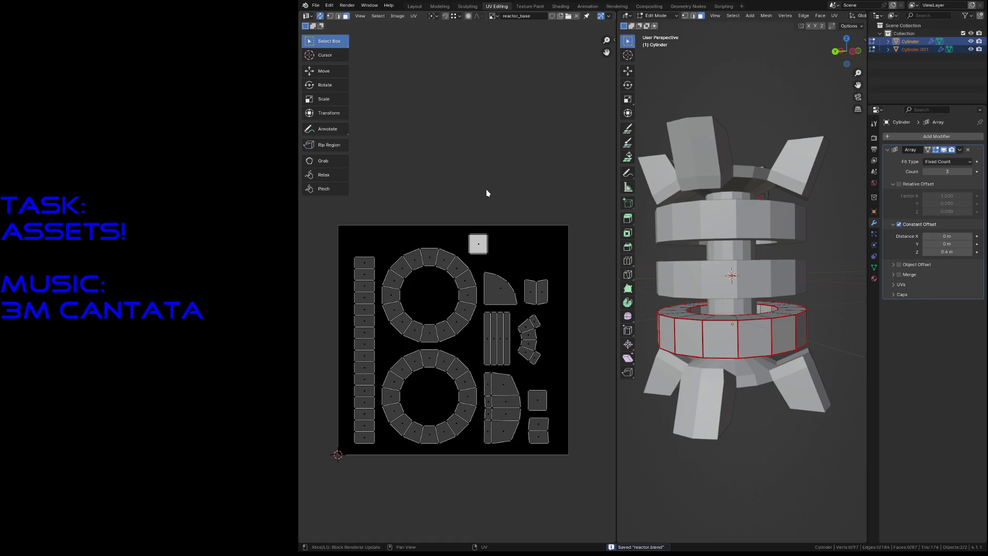
key("a")
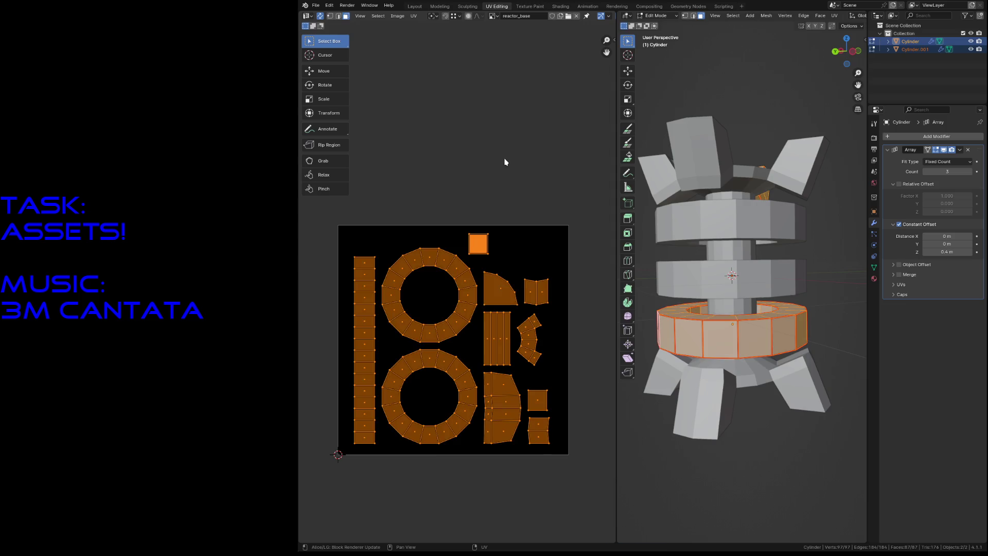
left_click(504, 162)
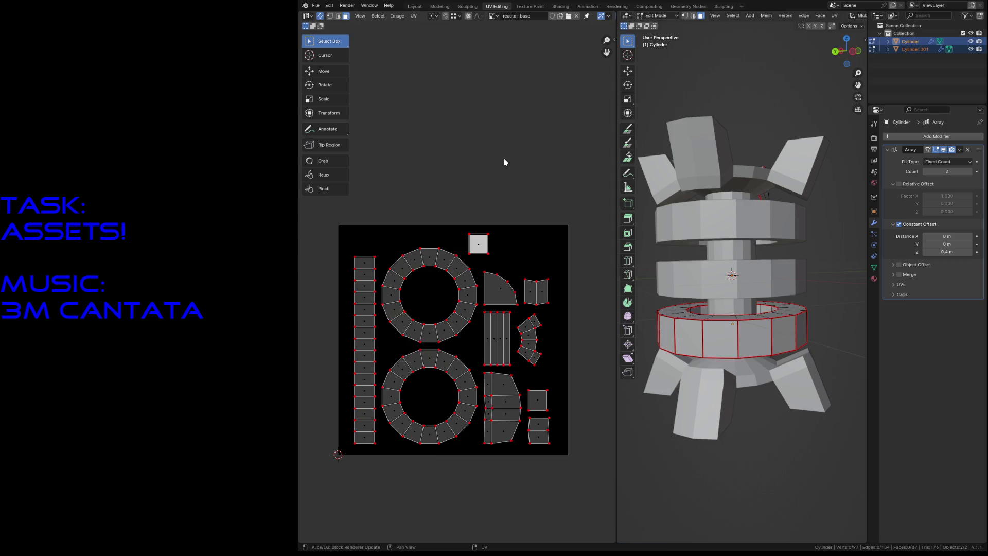
key("ctrl+s")
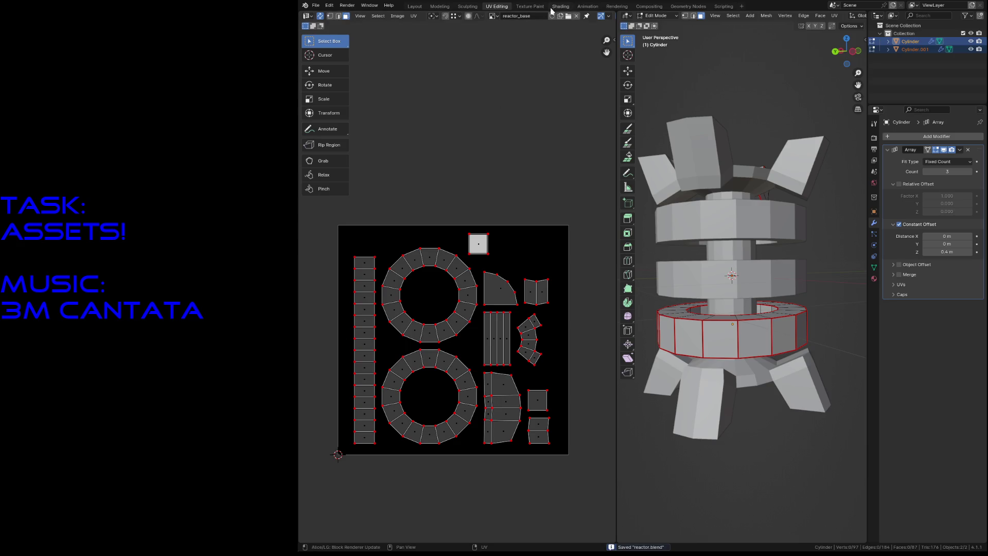
- Show the reactor_base image with the UV layout centred in Texture Paint, and save
left_click(530, 6)
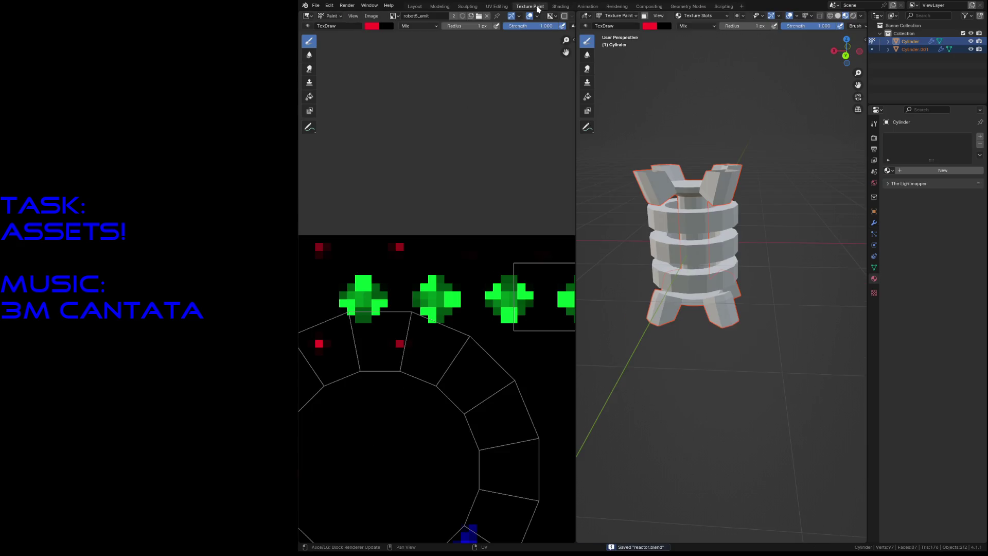
left_click(392, 16)
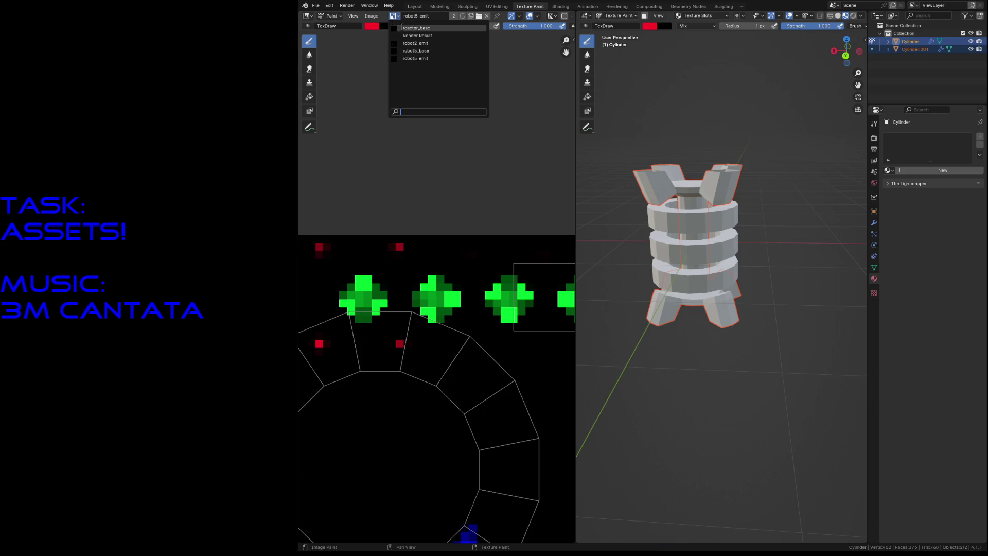
left_click(401, 27)
scroll(422, 177, "down", 3)
mouse_move(412, 328)
middle_mouse_down()
mouse_move(387, 199)
mouse_move(399, 203)
middle_mouse_up()
key("ctrl+s")
- Create a new blank 64×64 image named reactor_emit and save the file
left_click(393, 15)
left_click(371, 15)
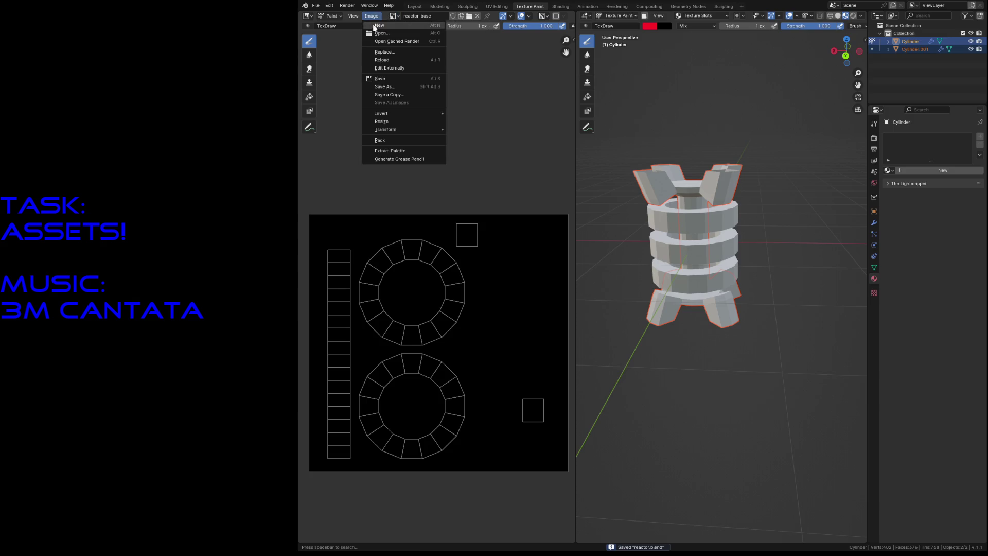
left_click(379, 25)
type("reactor_emit")
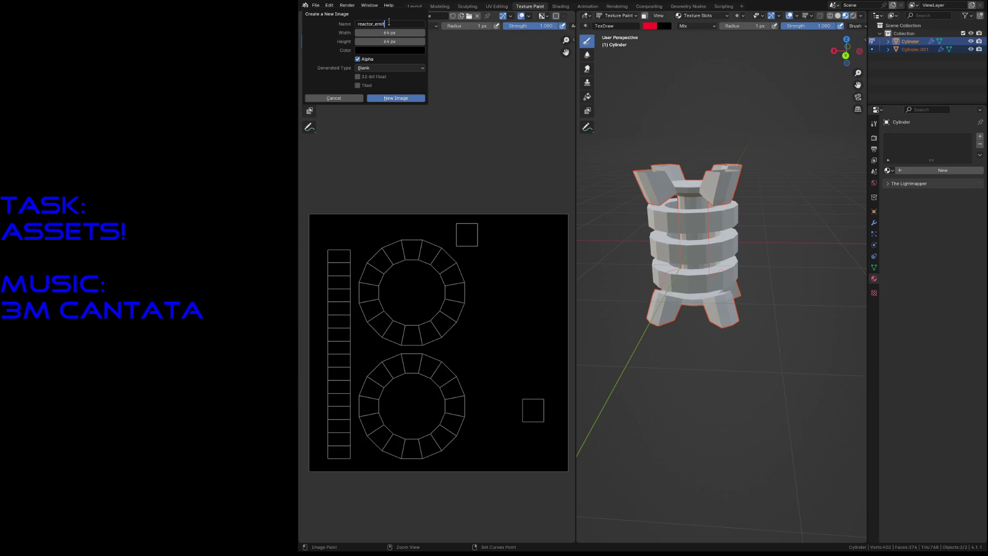
key("Return")
left_click(396, 98)
key("ctrl+s")
left_click(560, 6)
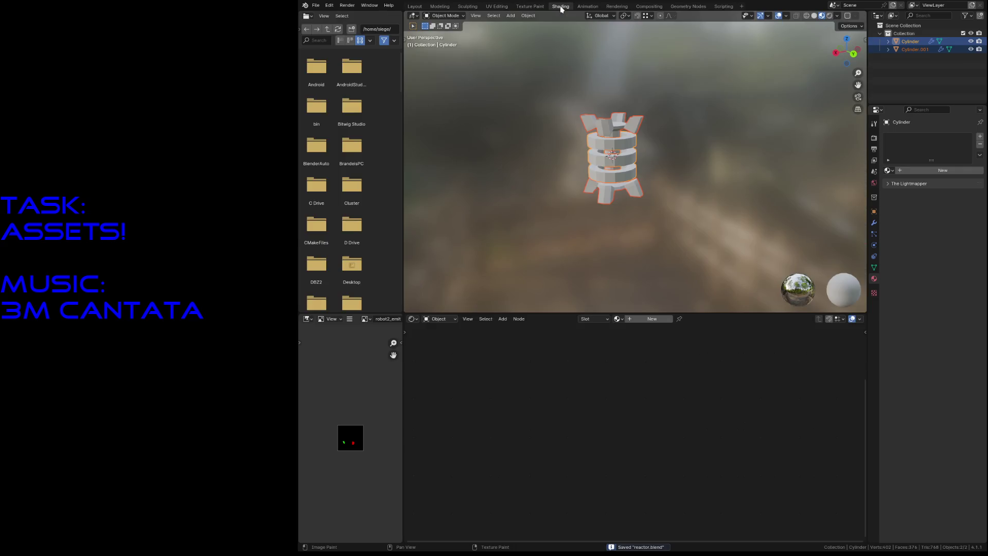
- Add a material slot to Cylinder.001 using robot5_material, renamed to reactor_material
left_click(609, 199)
left_click(592, 319)
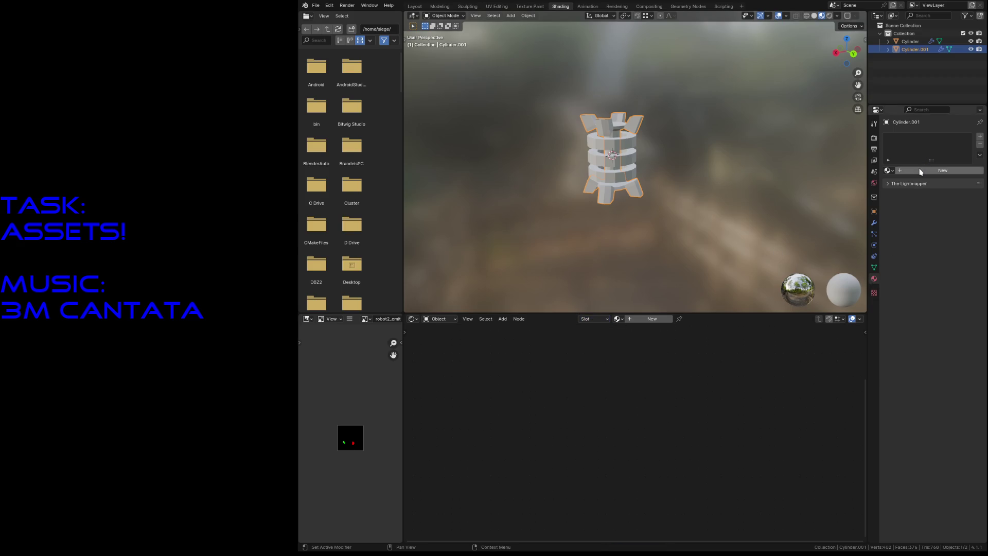
left_click(979, 136)
left_click(888, 170)
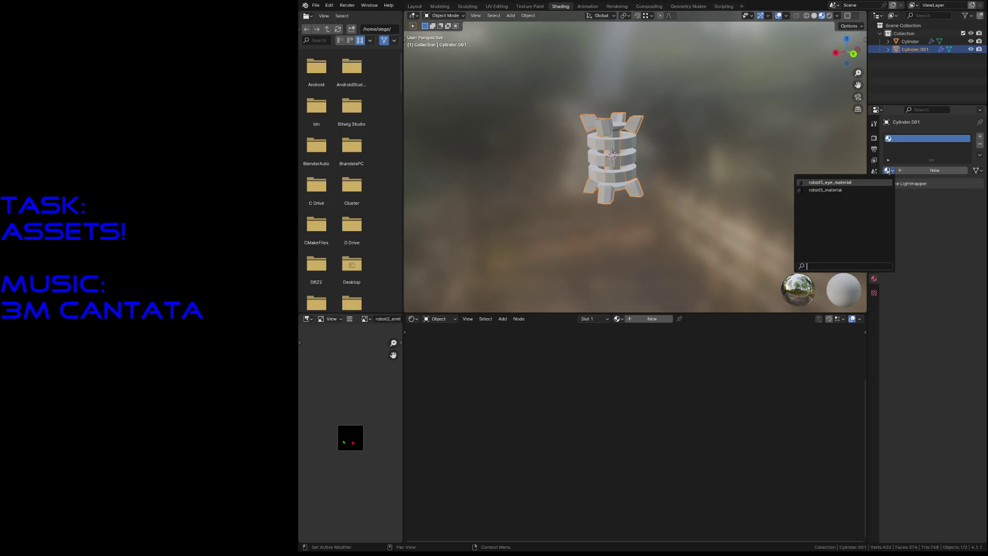
left_click(865, 190)
double_click(914, 170)
key("Left")
key("Delete")
key("Delete")
key("Delete")
type("reac")
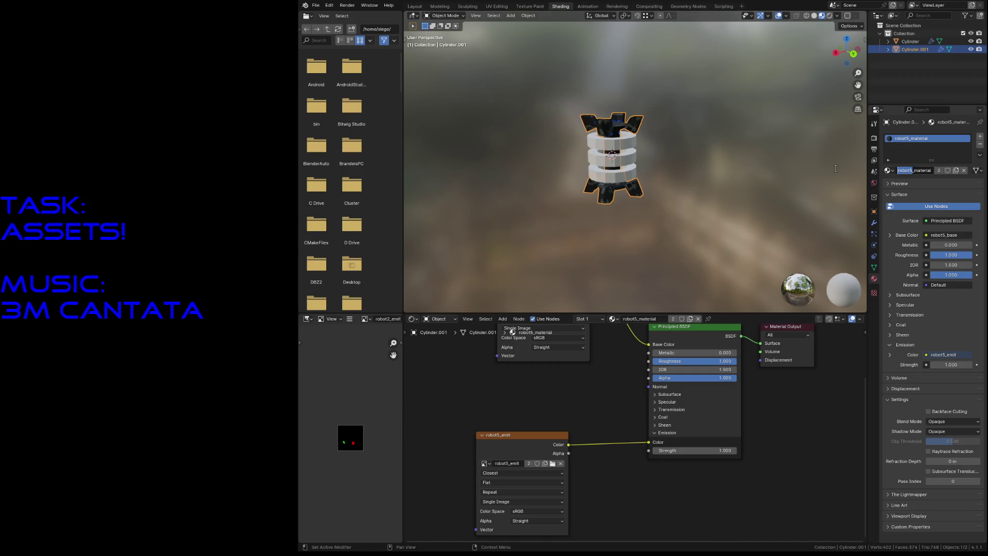
type("tor")
key("Return")
- Set the emission texture node to reactor_emit and the base colour texture node to reactor_base
left_click(484, 464)
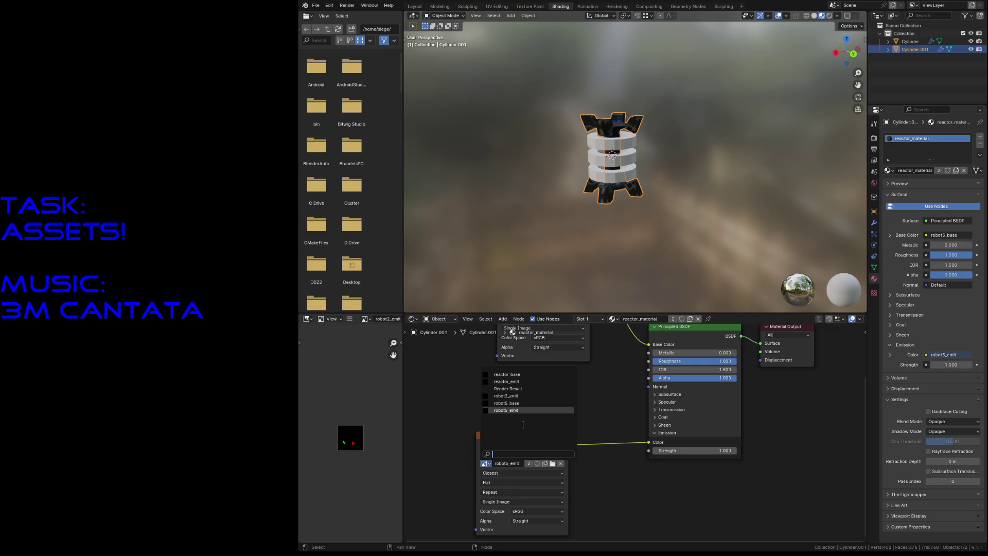
left_click(530, 382)
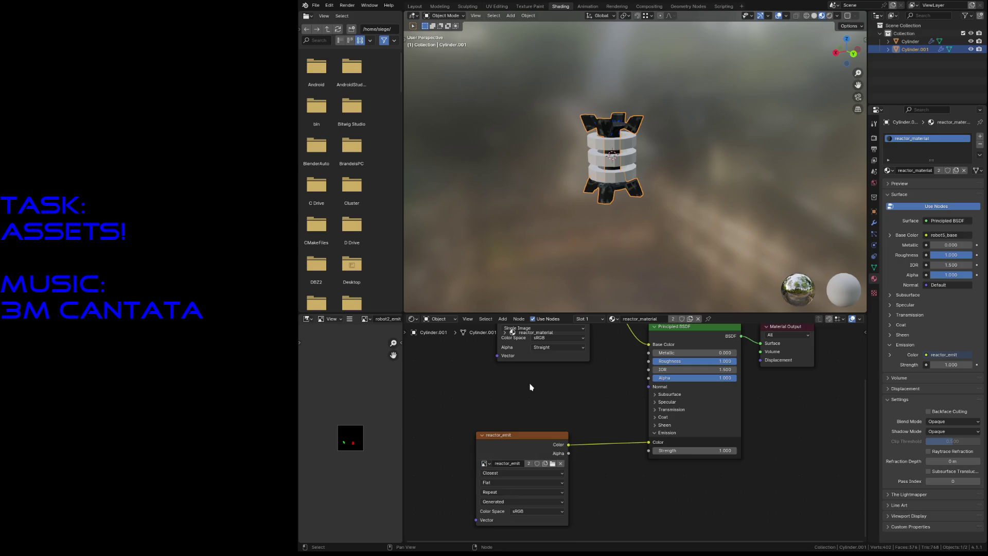
middle_click_drag(520, 414, 534, 524)
left_click(519, 397)
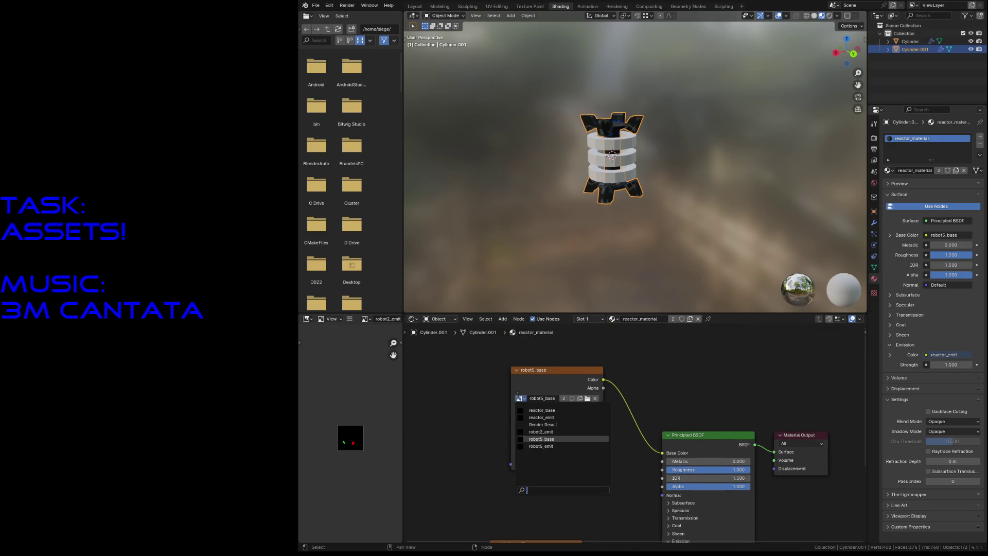
left_click(541, 410)
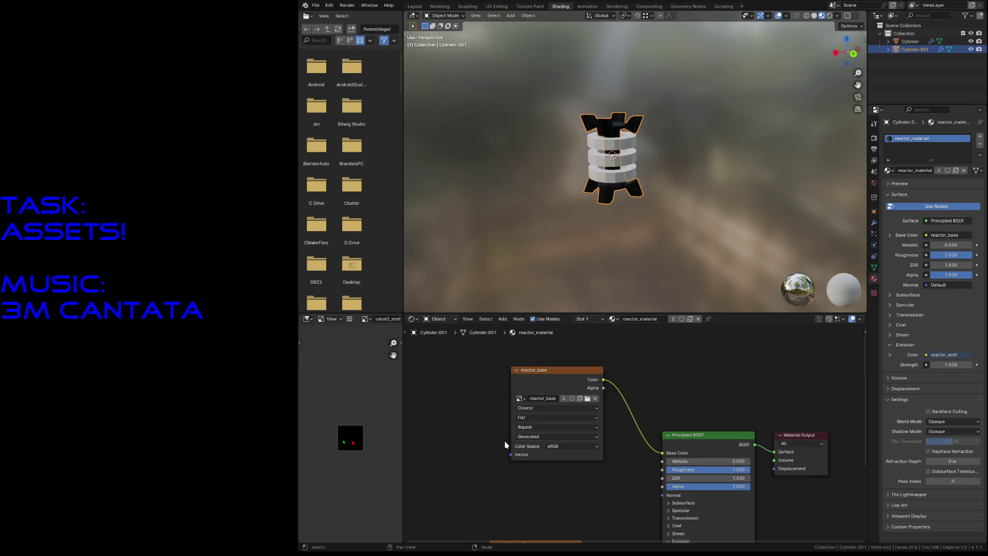
left_click(604, 147)
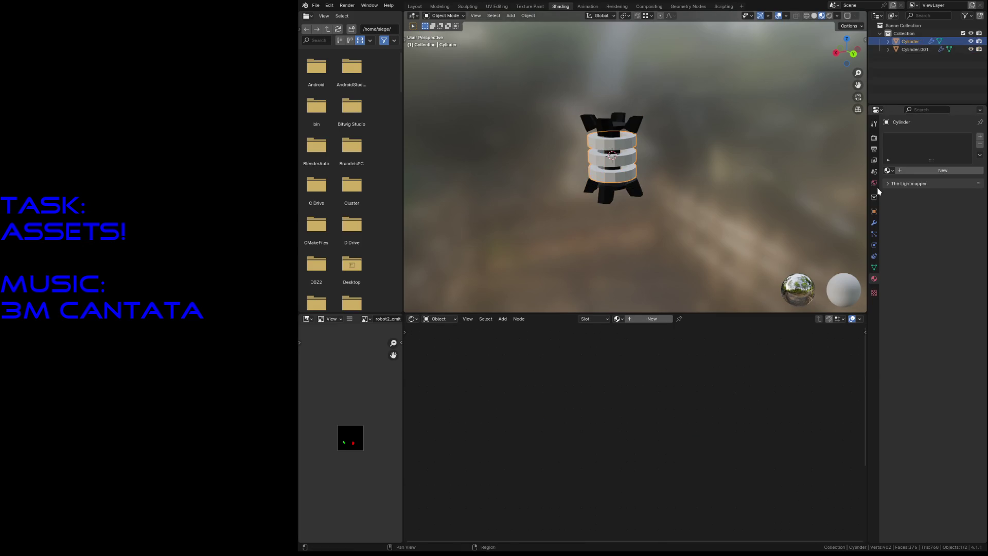
- Assign reactor_material to the main Cylinder and save reactor.blend
left_click(888, 169)
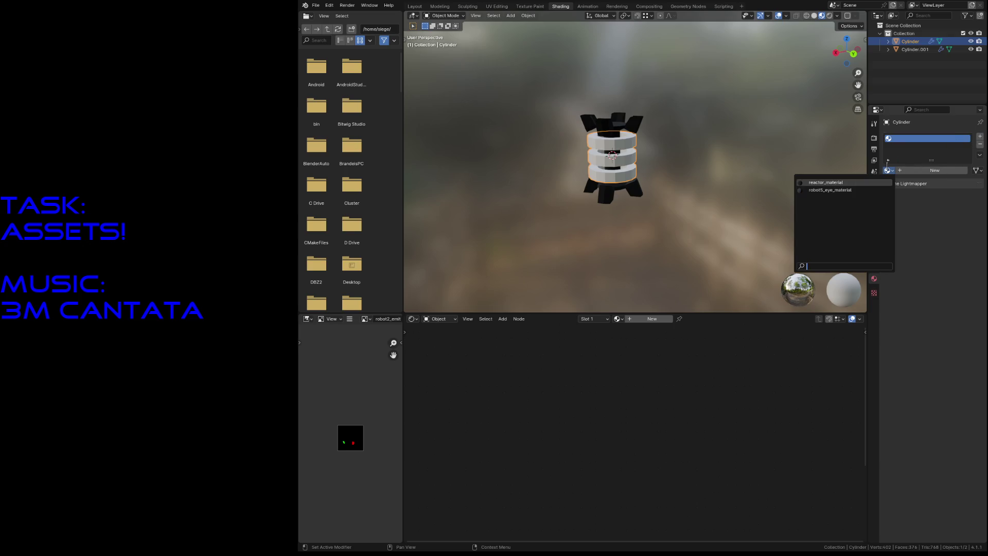
left_click(825, 182)
left_click(696, 169)
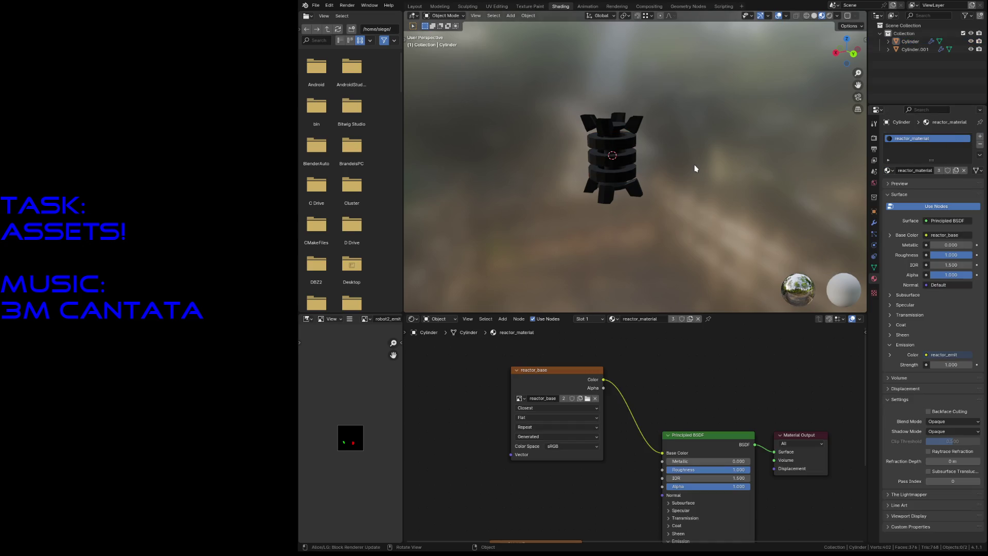
key("ctrl+s")
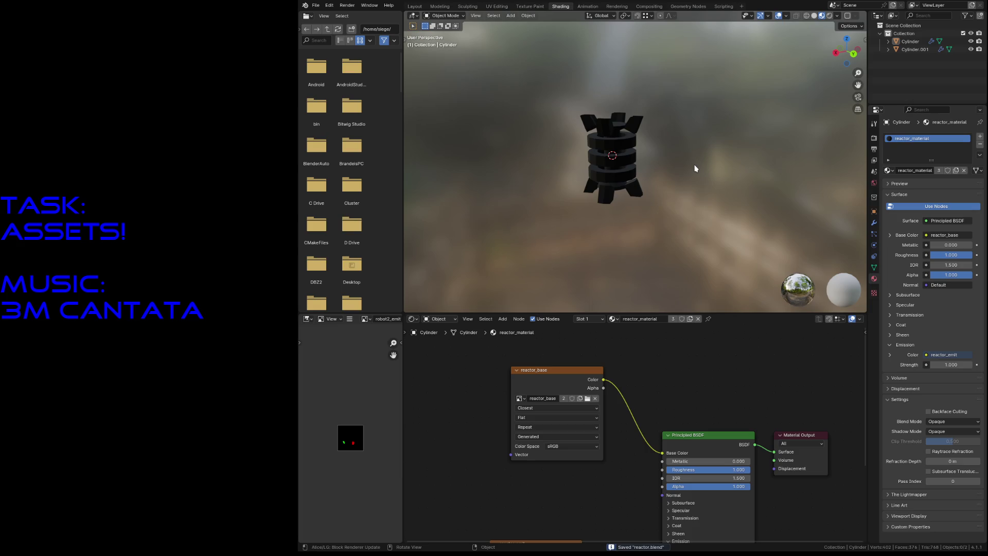
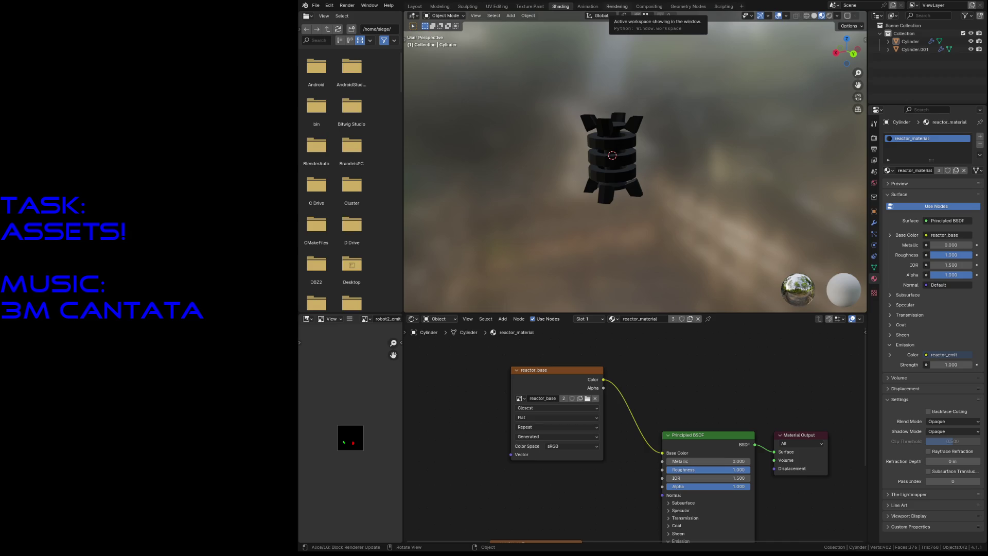
- Bring up the reactor_base texture in Texture Paint and paint a light stroke over it
left_click(530, 6)
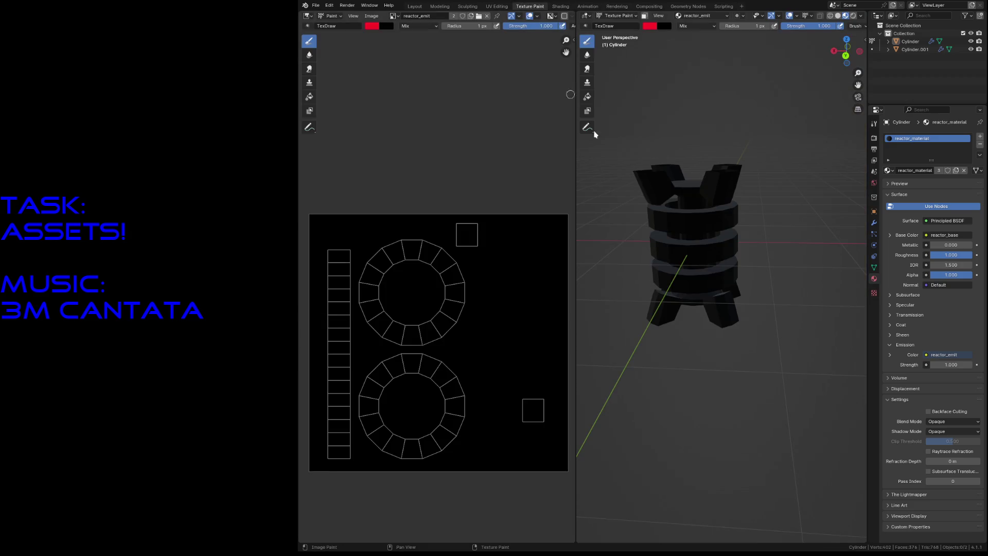
left_click(686, 15)
left_click(681, 35)
mouse_move(329, 261)
left_mouse_down()
mouse_move(355, 443)
mouse_move(329, 386)
mouse_move(327, 453)
mouse_move(498, 224)
mouse_move(490, 230)
mouse_move(497, 475)
mouse_move(540, 185)
mouse_move(587, 318)
left_mouse_up()
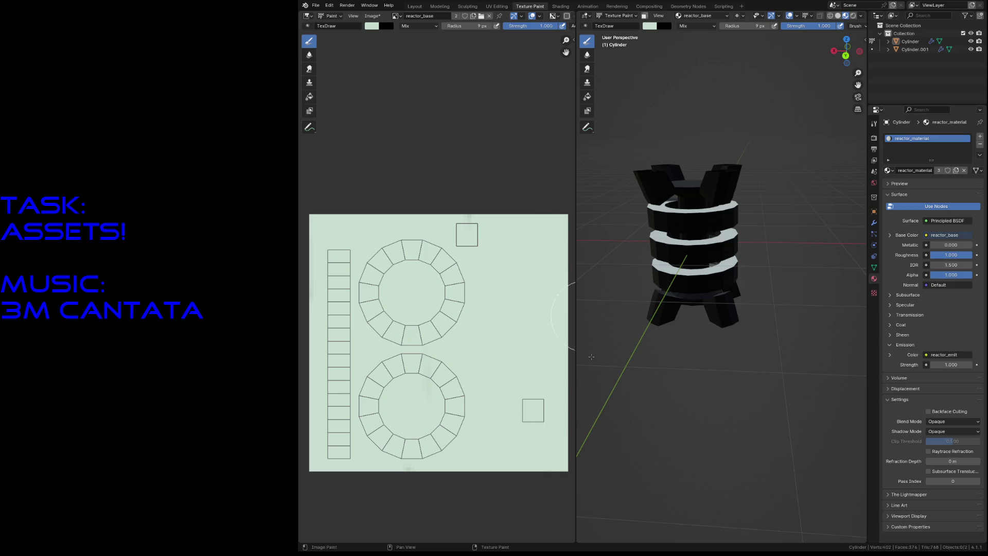
- Switch the brush to pale yellow and paint a wide stroke down the image
left_click(374, 27)
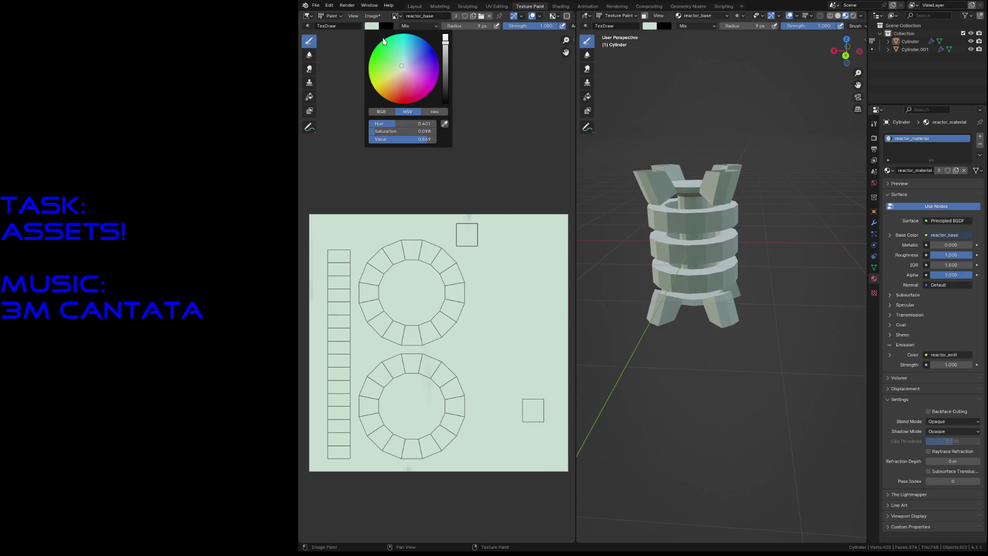
left_click(400, 70)
mouse_move(351, 215)
left_mouse_down()
mouse_move(409, 478)
mouse_move(476, 183)
mouse_move(540, 221)
mouse_move(540, 375)
mouse_move(435, 463)
mouse_move(331, 181)
mouse_move(344, 502)
mouse_move(342, 474)
mouse_move(457, 227)
mouse_move(529, 371)
mouse_move(504, 230)
mouse_move(329, 216)
mouse_move(435, 451)
left_mouse_up()
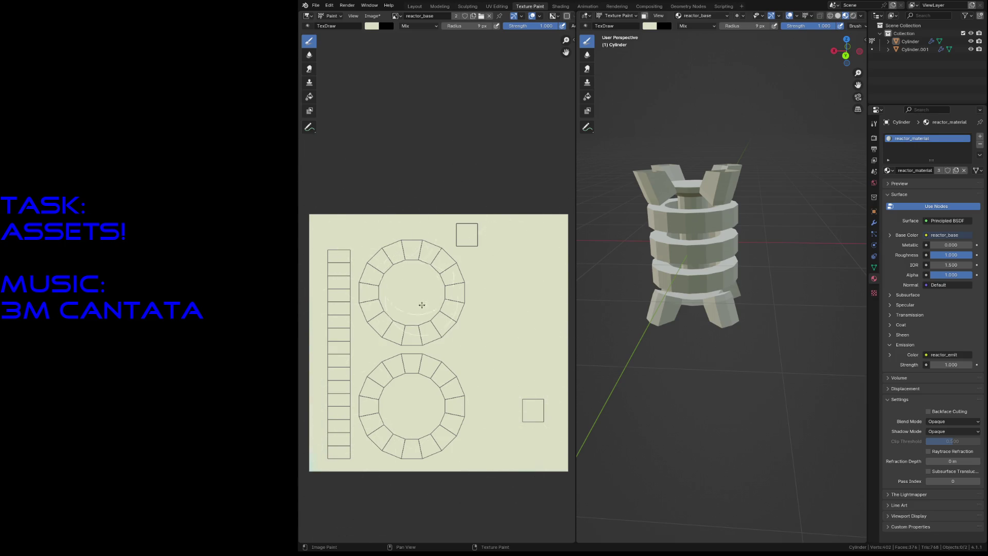
- Fly in and orbit around the reactor model to inspect the pale result
key("shift+grave")
key("w")
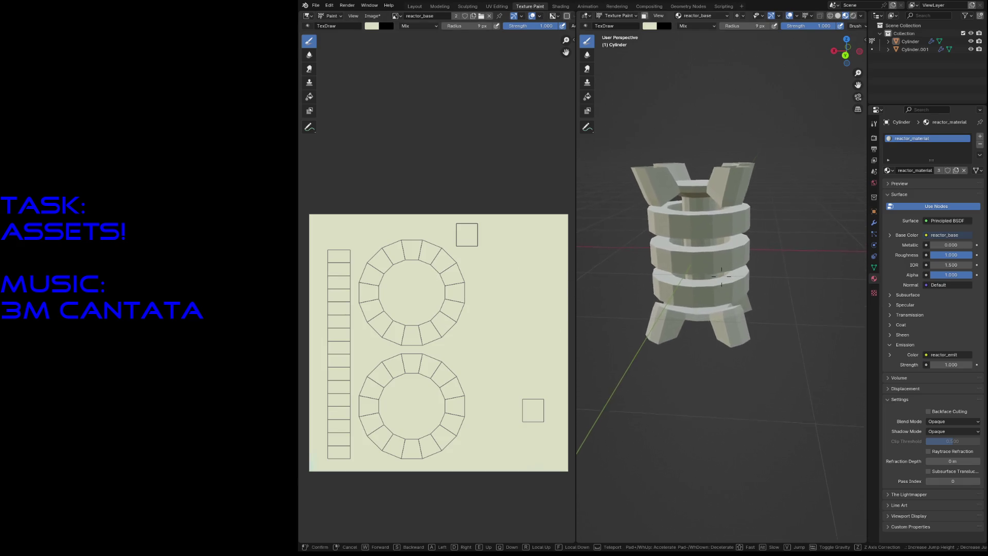
key("Escape")
middle_click_drag(720, 298, 760, 299)
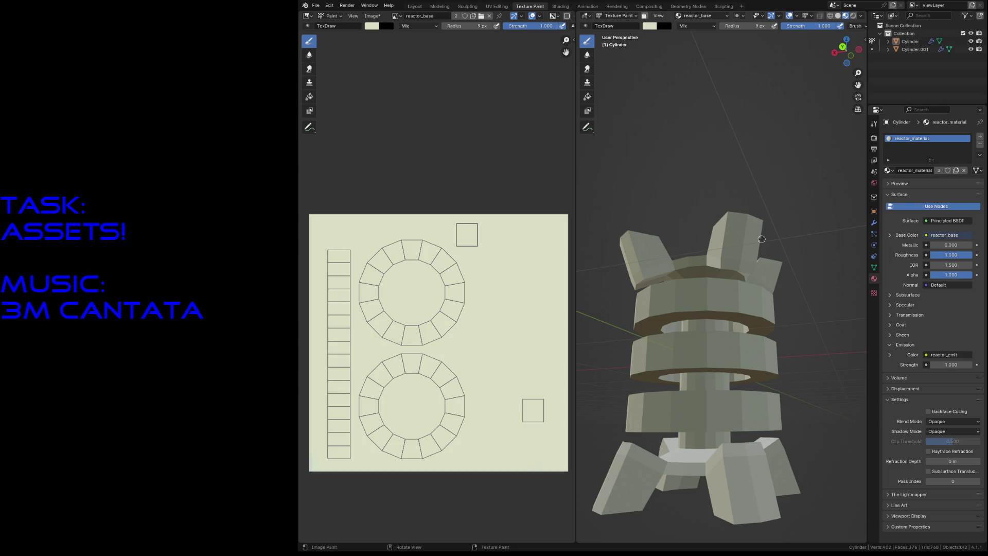
left_click(496, 7)
- Move the small square UV island onto the top square and save reactor.blend
left_click(537, 396)
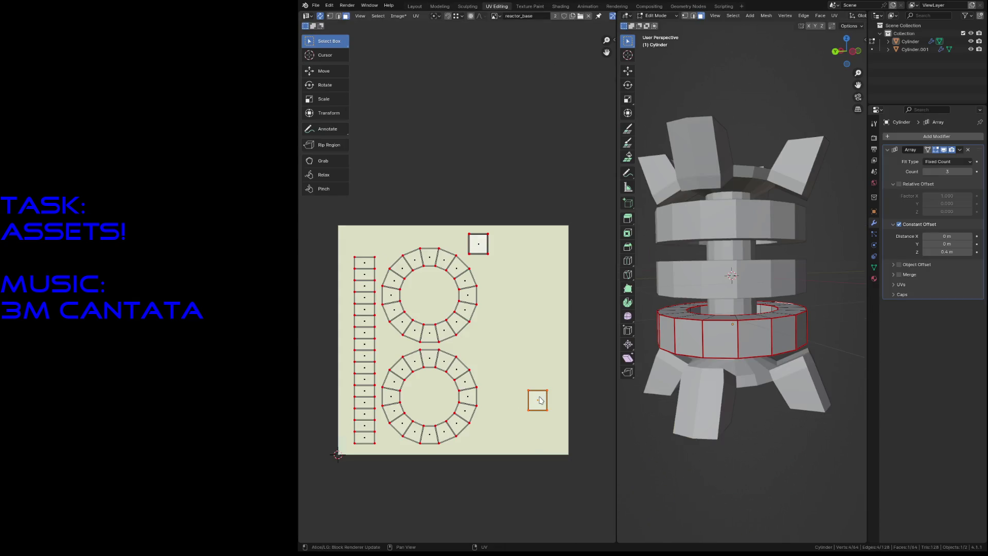
key("g")
left_click(475, 236)
left_click(497, 146)
key("ctrl+s")
- Back in Texture Paint, set the brush radius to 1 px
left_click(530, 6)
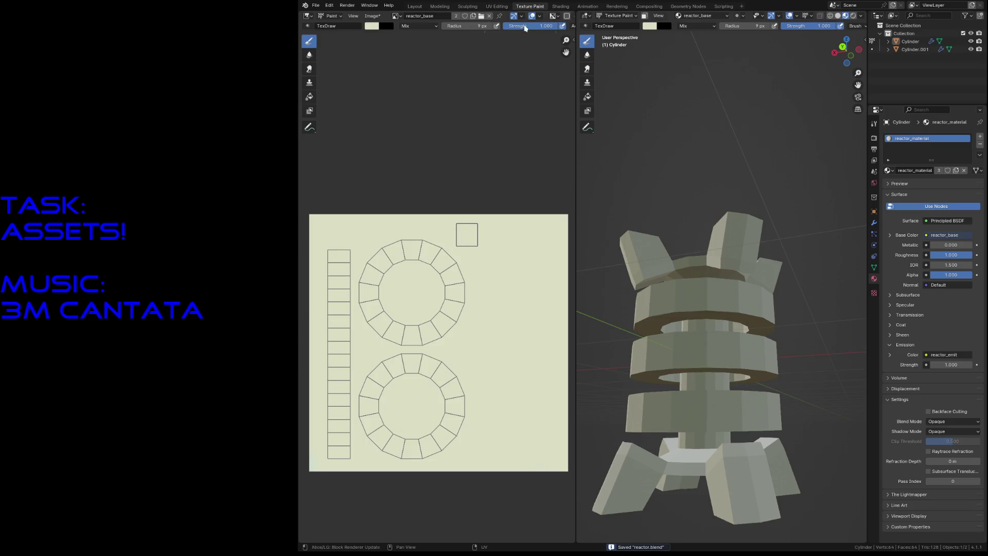
scroll(479, 209, "up", 3)
scroll(478, 209, "up", 4)
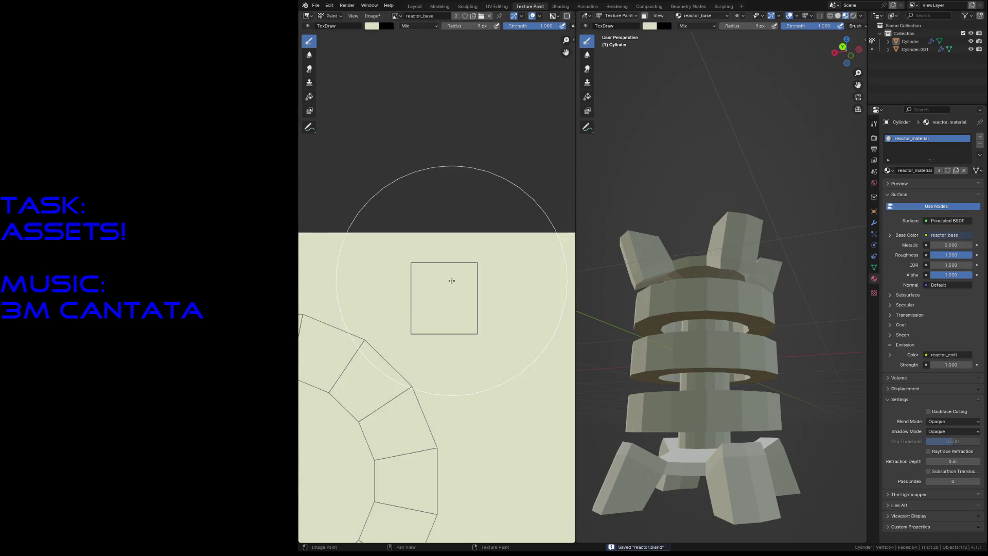
key("f")
left_click(466, 332)
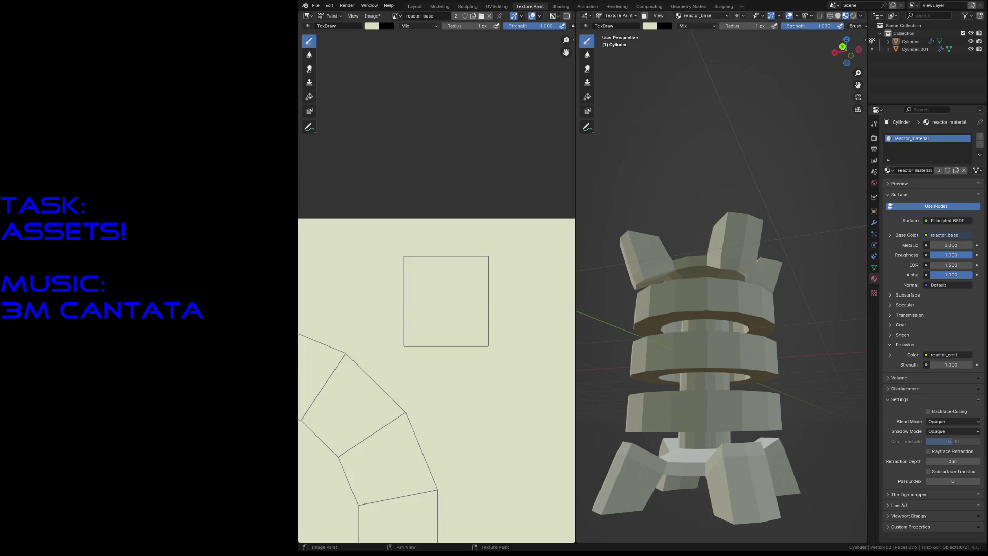
scroll(437, 283, "down", 4)
scroll(442, 284, "up", 4)
- Pick a red-orange brush colour and paint inside the square patch
left_click(372, 25)
left_click_drag(393, 84, 394, 98)
mouse_move(427, 289)
left_mouse_down()
mouse_move(422, 335)
mouse_move(414, 254)
mouse_move(409, 340)
mouse_move(430, 252)
mouse_move(450, 339)
mouse_move(466, 258)
mouse_move(481, 355)
mouse_move(415, 335)
mouse_move(406, 346)
mouse_move(435, 360)
mouse_move(435, 335)
mouse_move(473, 265)
mouse_move(464, 350)
mouse_move(419, 326)
mouse_move(410, 280)
mouse_move(450, 353)
mouse_move(476, 302)
mouse_move(435, 289)
mouse_move(455, 337)
mouse_move(472, 265)
left_mouse_up()
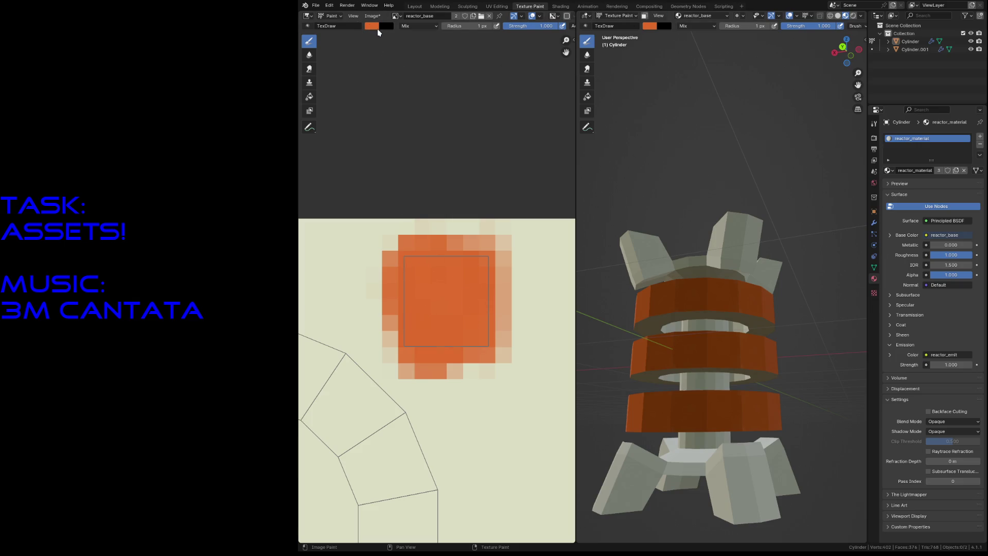
- Lower the colour's Value and paint darker orange streaks across the patch, undoing one stroke
left_click(378, 27)
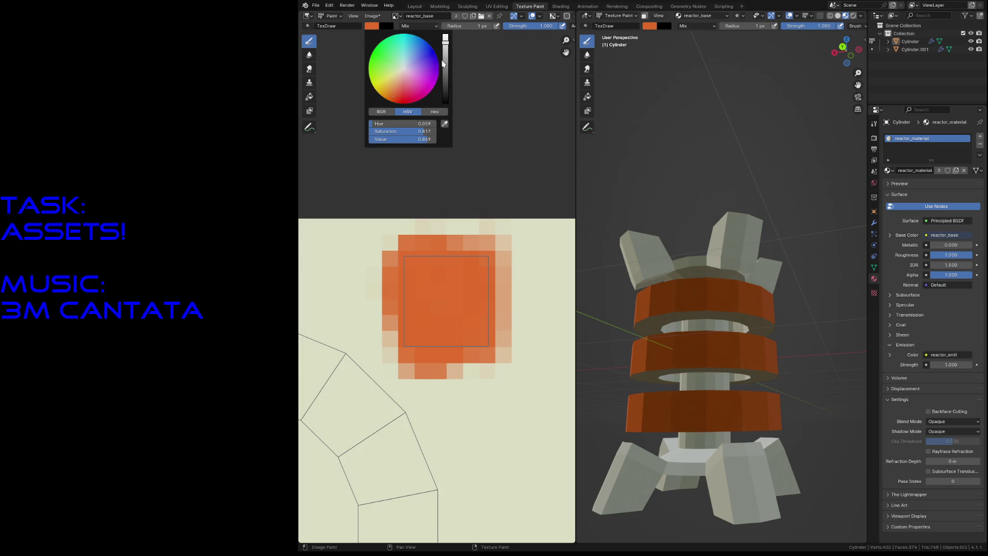
left_click_drag(446, 56, 445, 60)
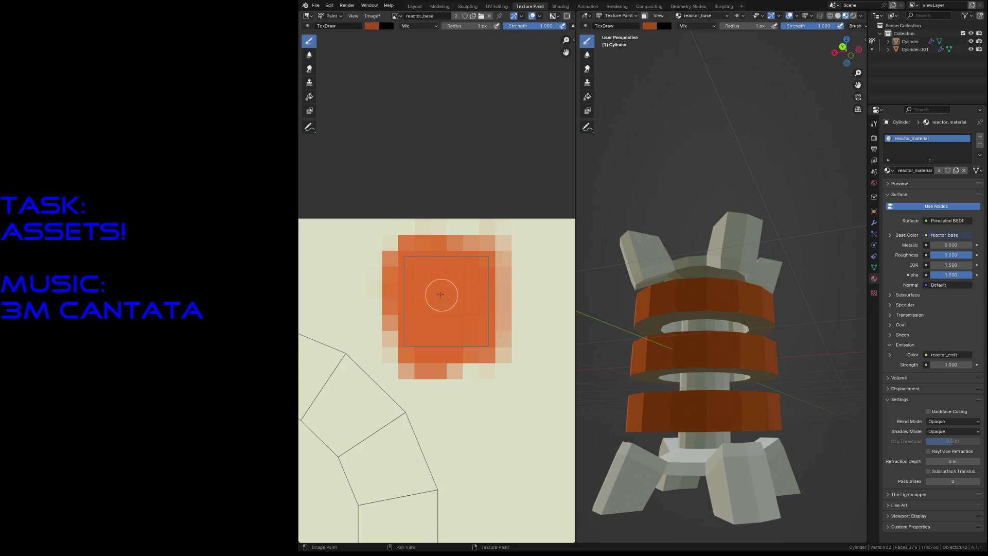
mouse_move(407, 298)
left_mouse_down()
mouse_move(460, 299)
mouse_move(467, 289)
mouse_move(410, 288)
mouse_move(482, 286)
mouse_move(398, 290)
left_mouse_up()
key("ctrl+z")
mouse_move(429, 297)
left_mouse_down()
mouse_move(434, 326)
mouse_move(410, 324)
mouse_move(481, 320)
mouse_move(419, 319)
mouse_move(444, 336)
mouse_move(415, 322)
mouse_move(467, 322)
left_mouse_up()
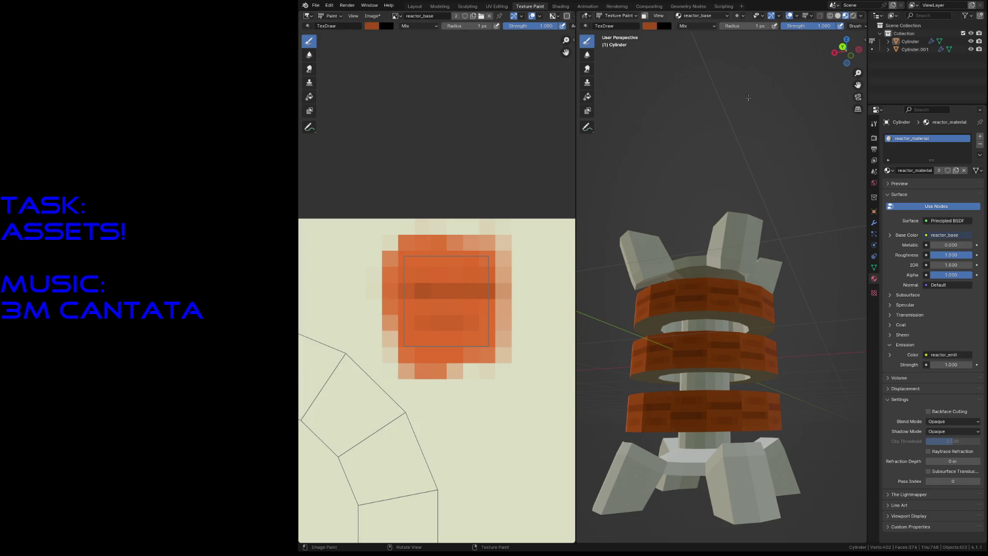
- In Edit Mode, select two bottom-ring faces, fly closer, then deselect them
key("Tab")
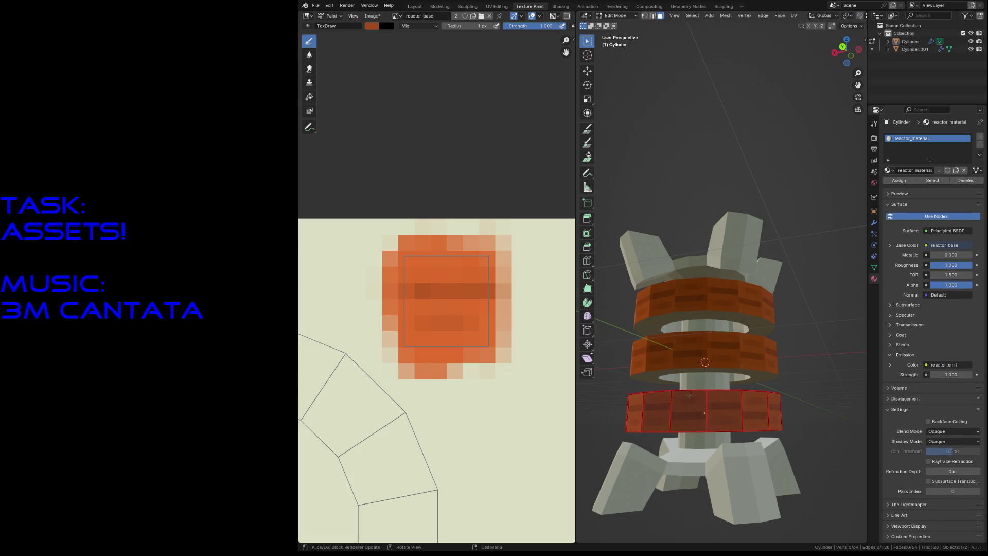
left_click(688, 403)
left_click(762, 420, "shift")
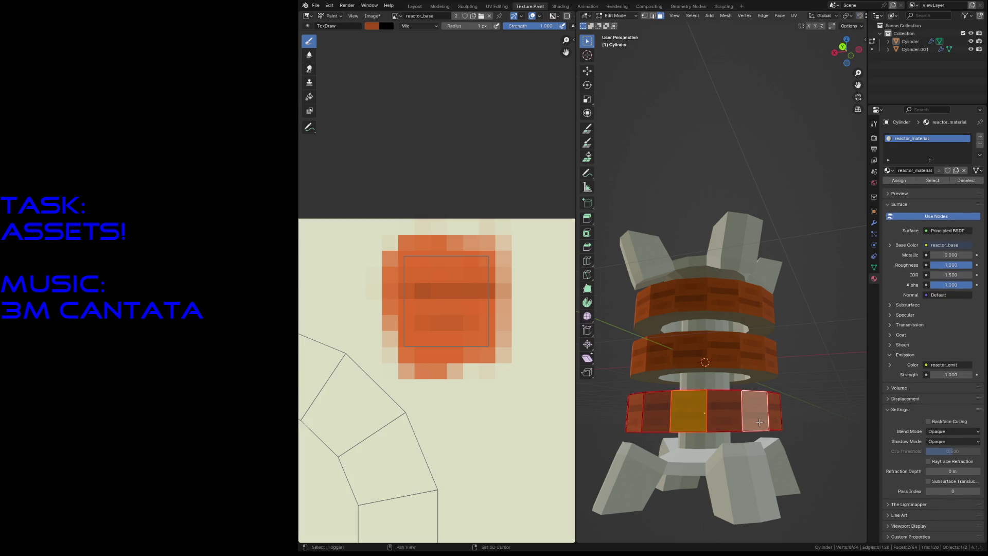
key("shift+grave")
key("w")
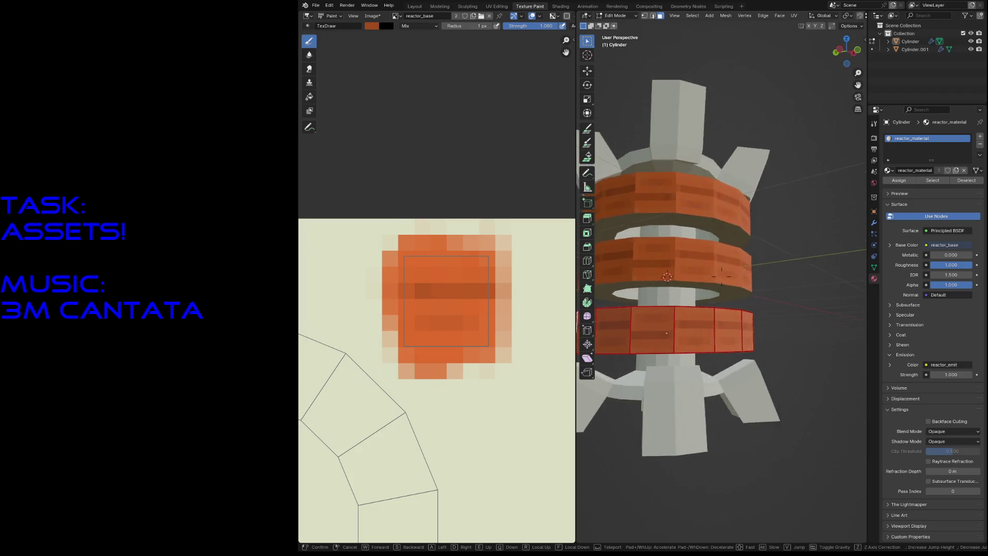
key("Escape")
key("alt+a")
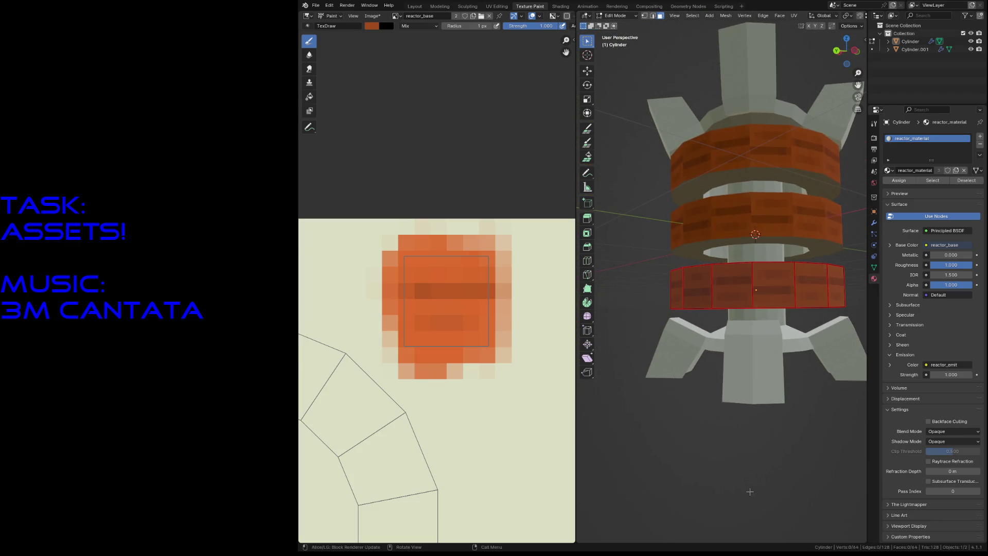
- Select a bottom-ring face and its left neighbour, then fly in toward the lower ring
left_click(774, 286)
left_click(698, 287, "shift")
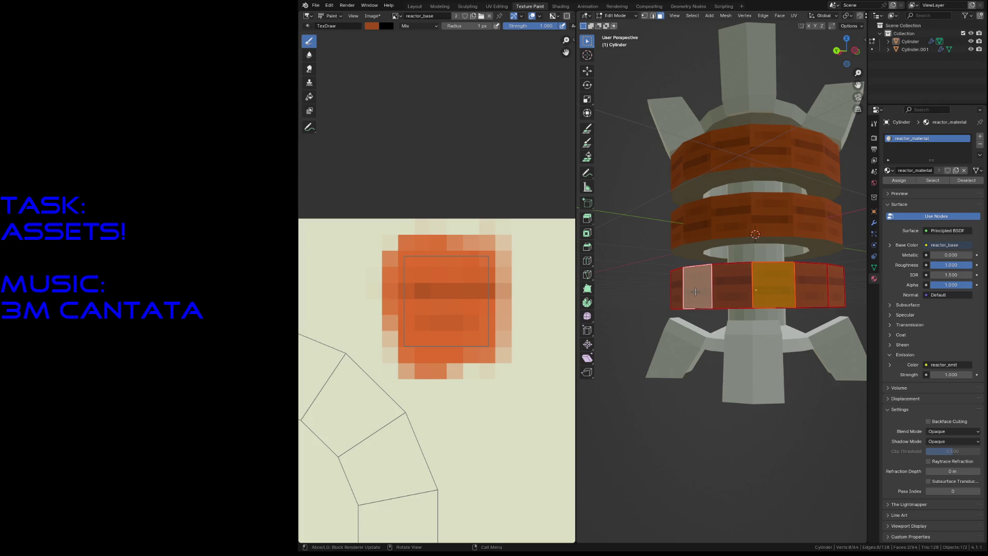
key("shift+grave")
key("w")
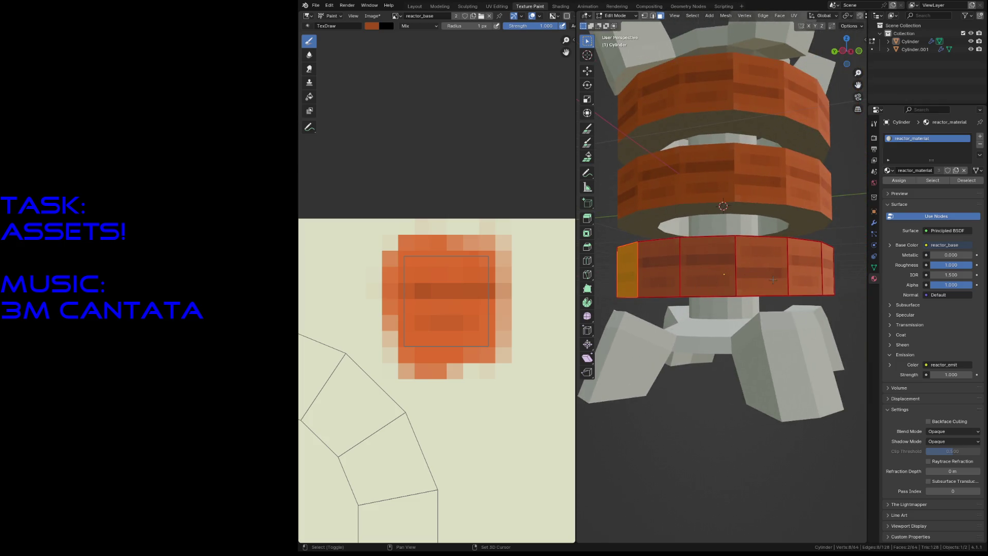
key("d")
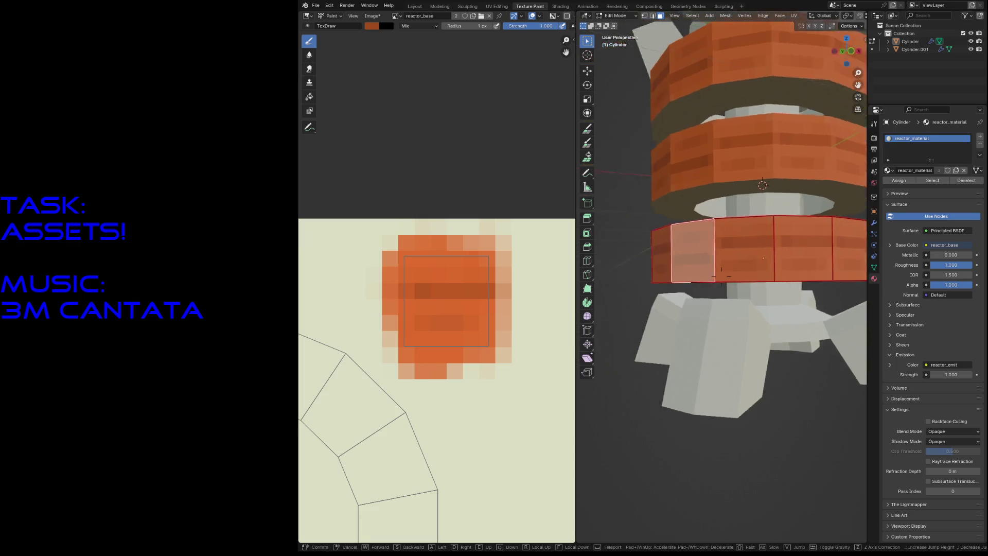
key("w")
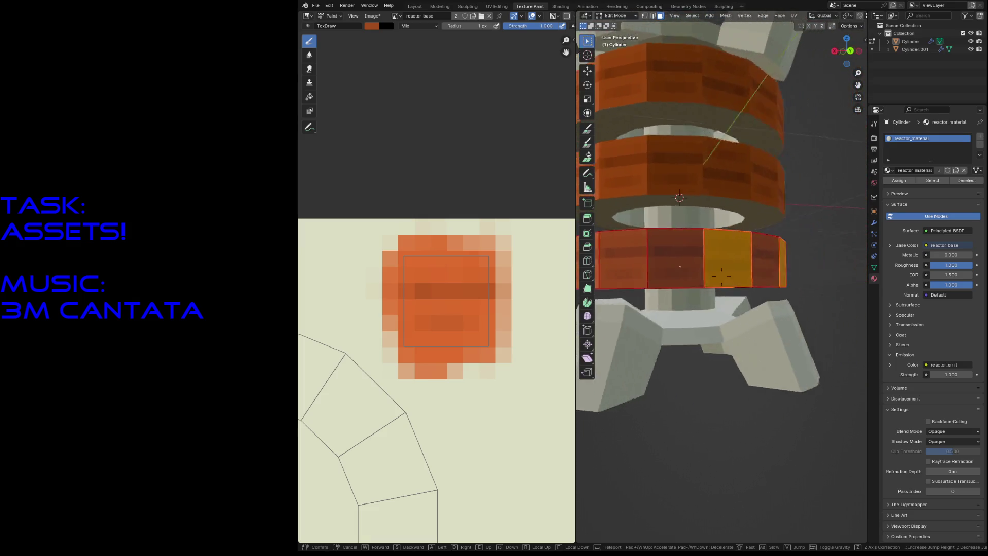
key("Return")
scroll(489, 335, "down", 4)
scroll(492, 337, "up", 3)
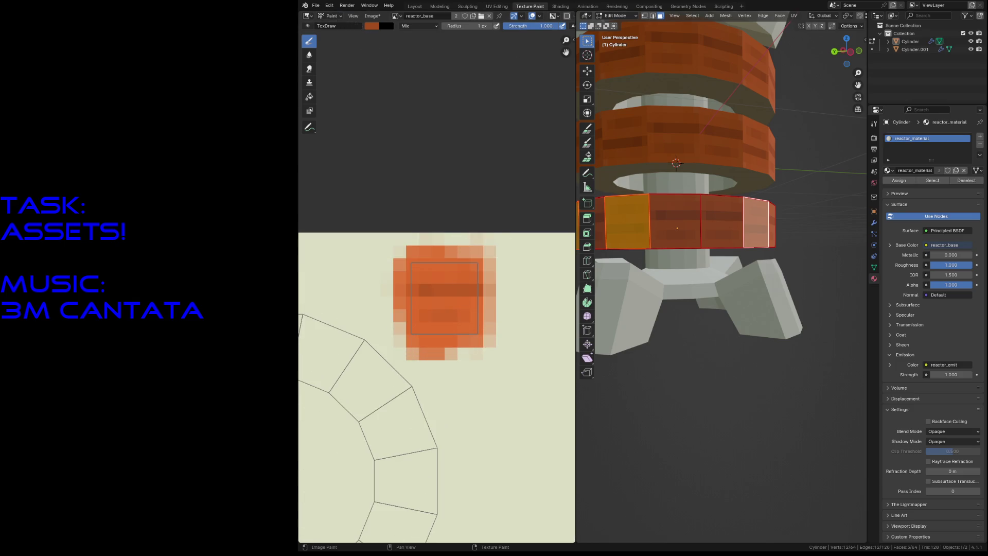
left_click(497, 7)
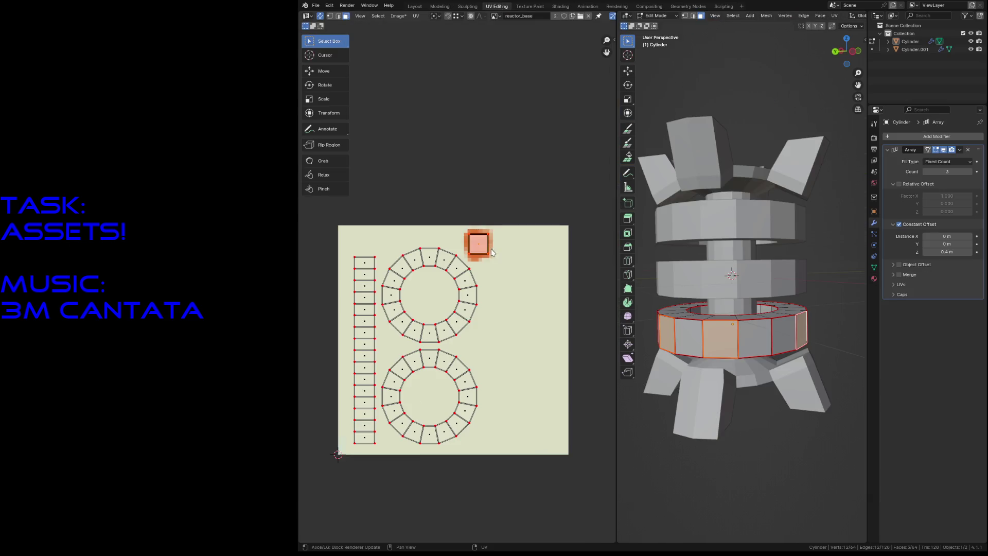
- Scale the square UV island along Y to -1 and save reactor.blend
scroll(494, 224, "up", 4)
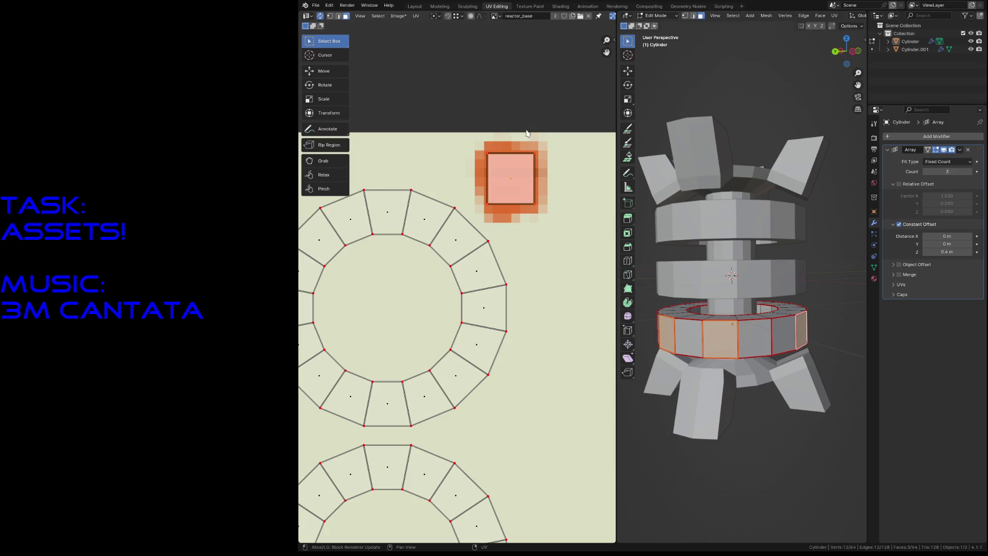
key("s")
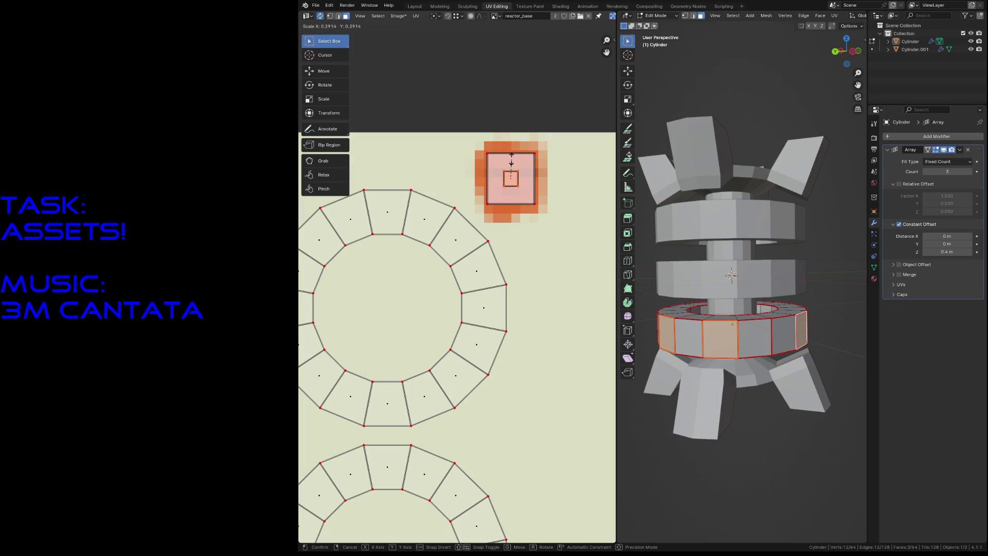
key("y")
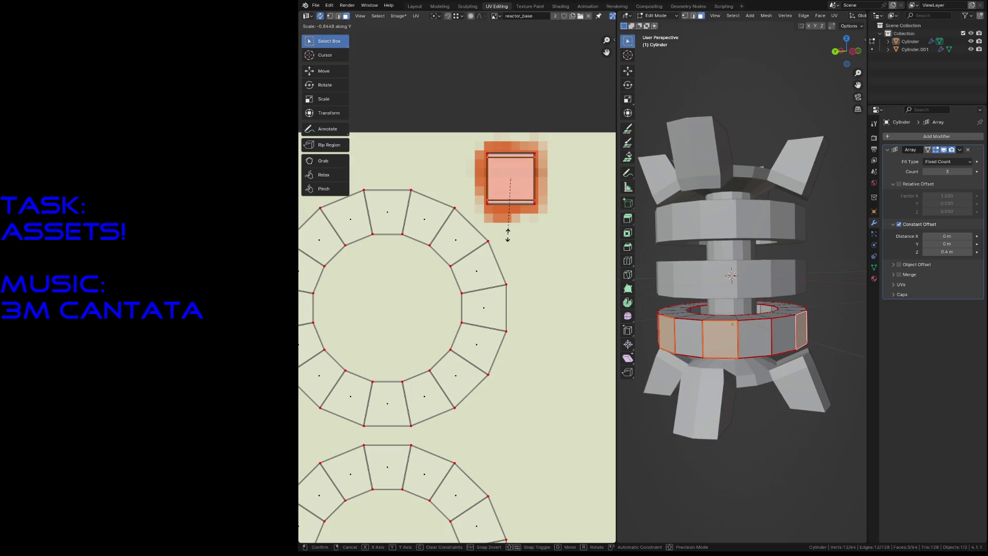
left_click(532, 257)
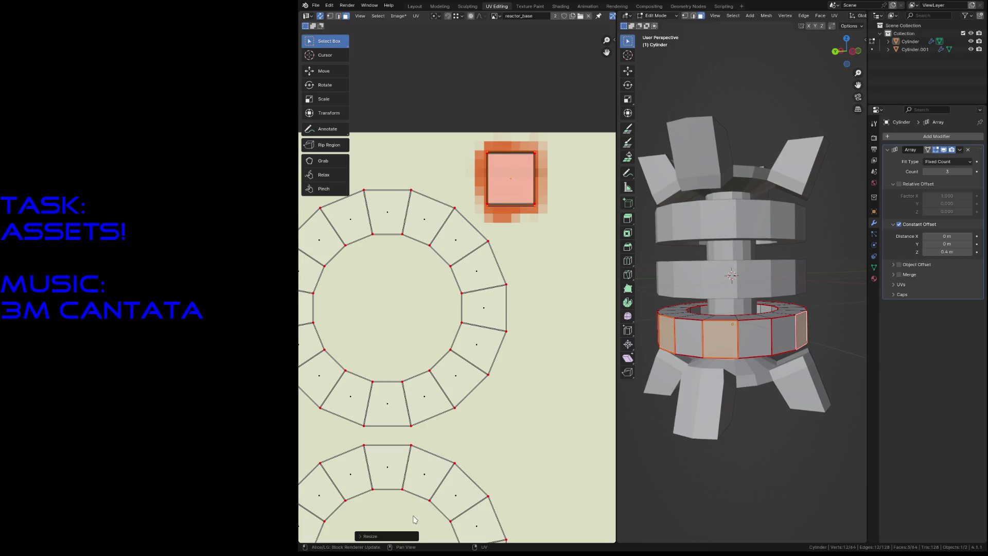
left_click(387, 536)
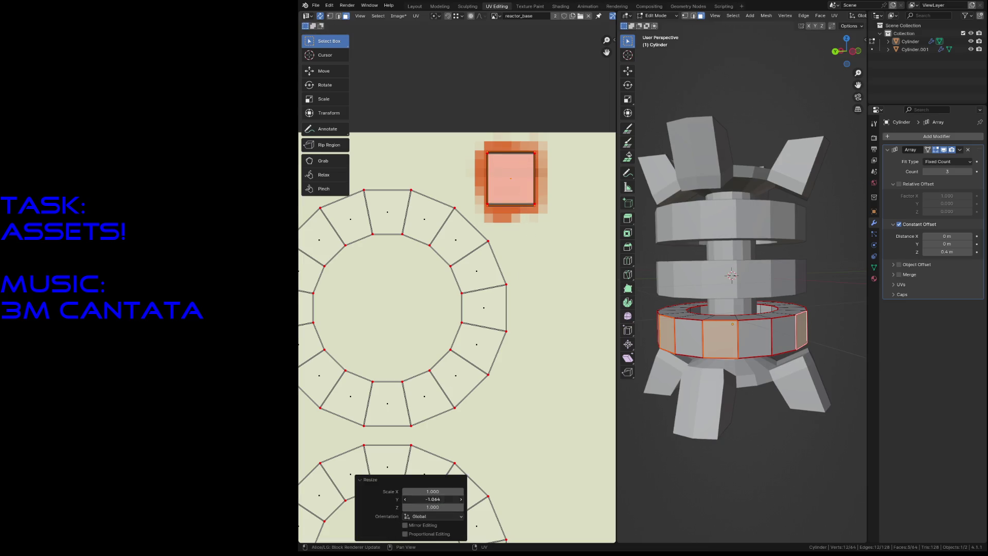
type("1")
key("Return")
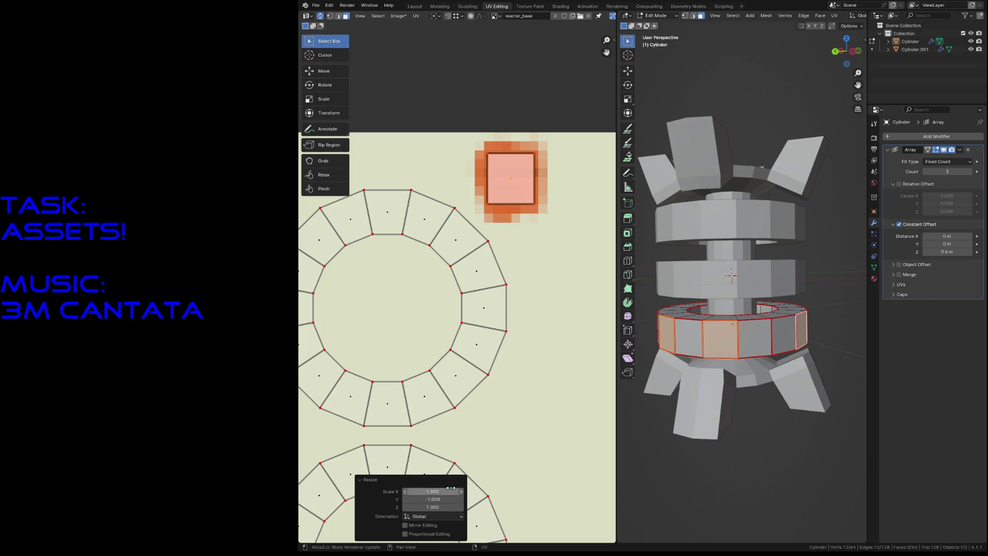
key("ctrl+s")
left_click(529, 6)
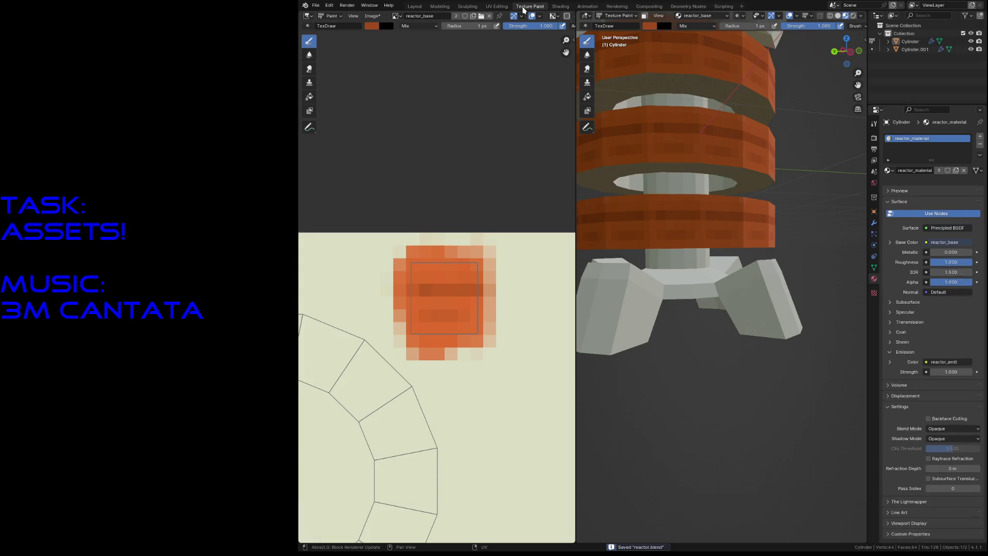
- Paint two darker horizontal stripes across the orange square, extending the first to the leftmost texel
key("shift+grave")
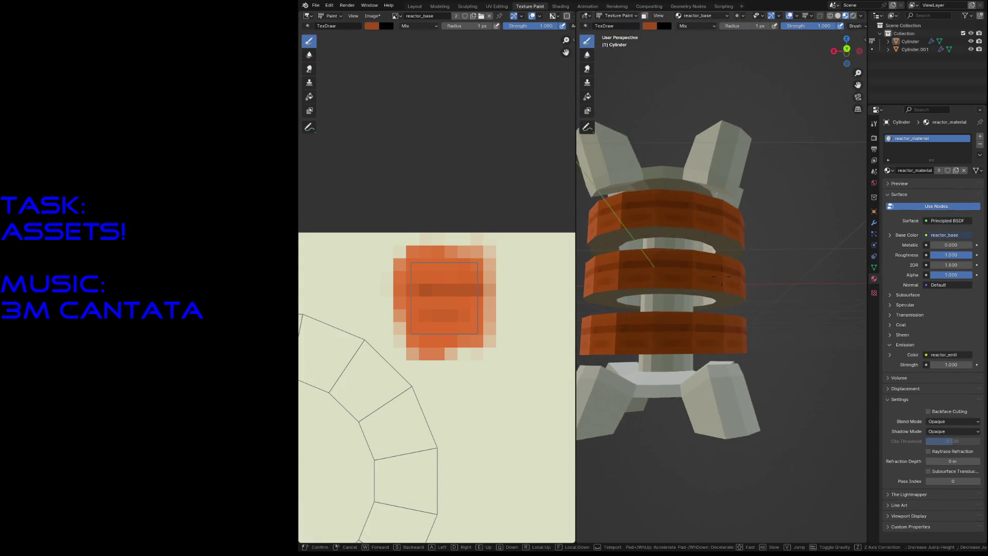
left_click(698, 305)
left_click_drag(406, 290, 476, 291)
left_click_drag(401, 288, 468, 288)
left_click_drag(406, 320, 497, 321)
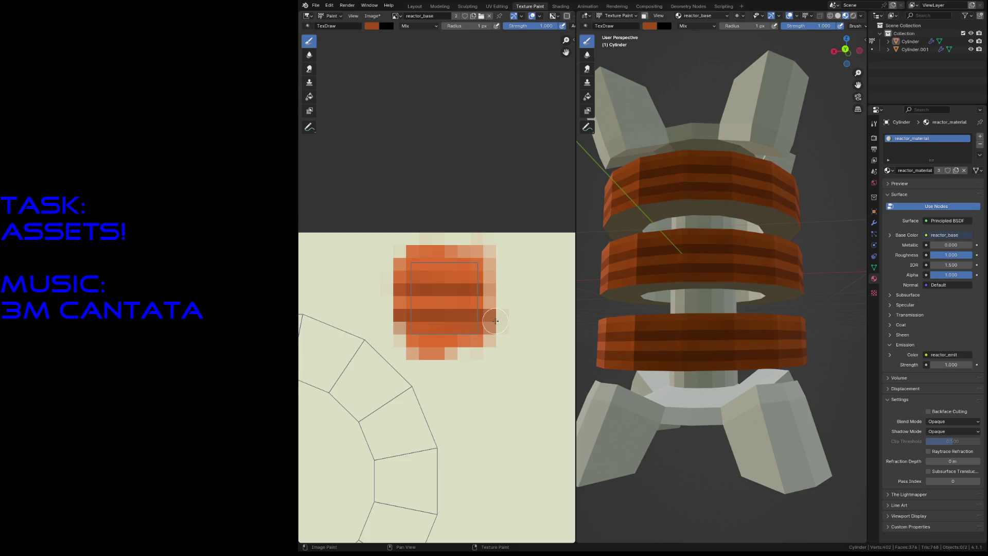
- Check the striped rings close up, sample a lighter orange and recentre the texture view
key("shift+grave")
key("s")
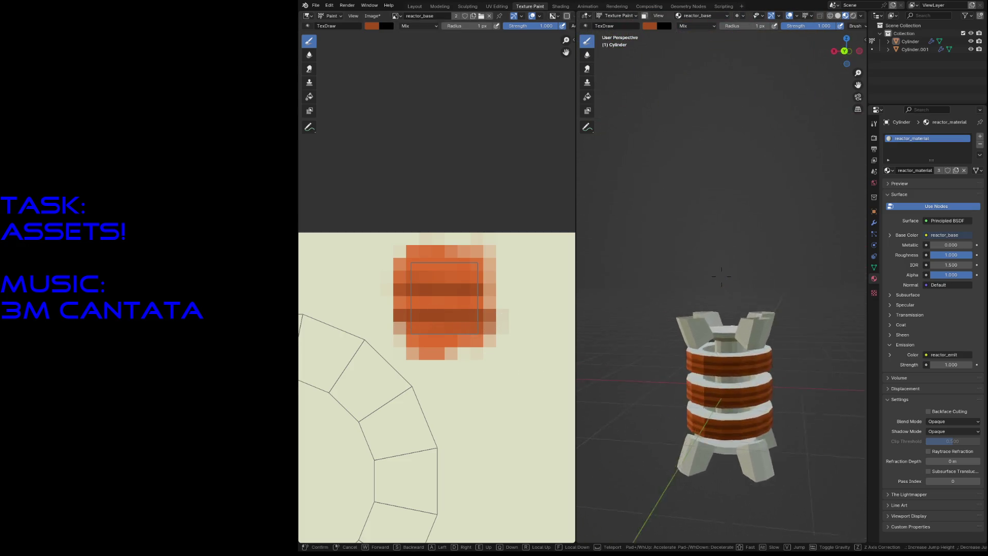
key("w")
left_click(782, 374)
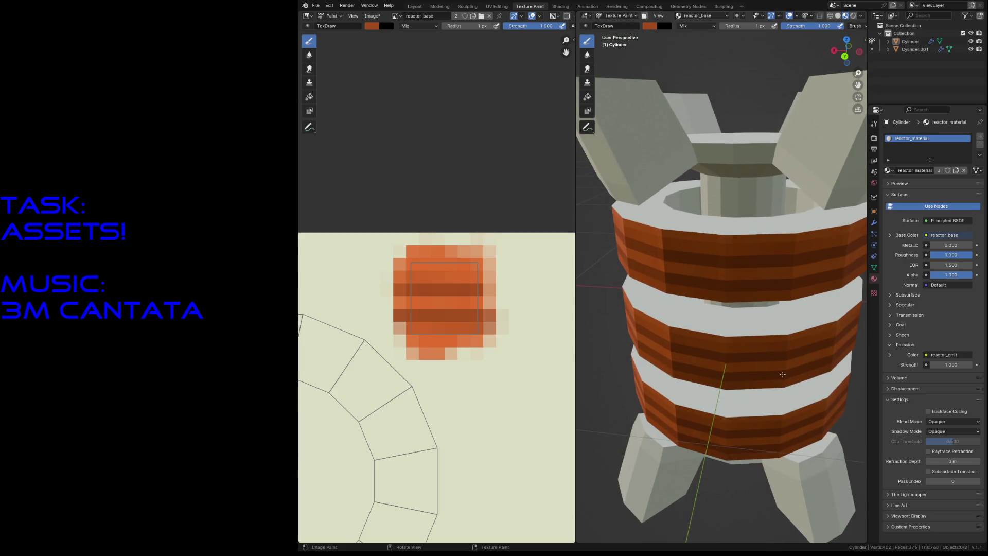
left_click(428, 302)
key("ctrl+z")
key("s")
scroll(432, 309, "down", 5)
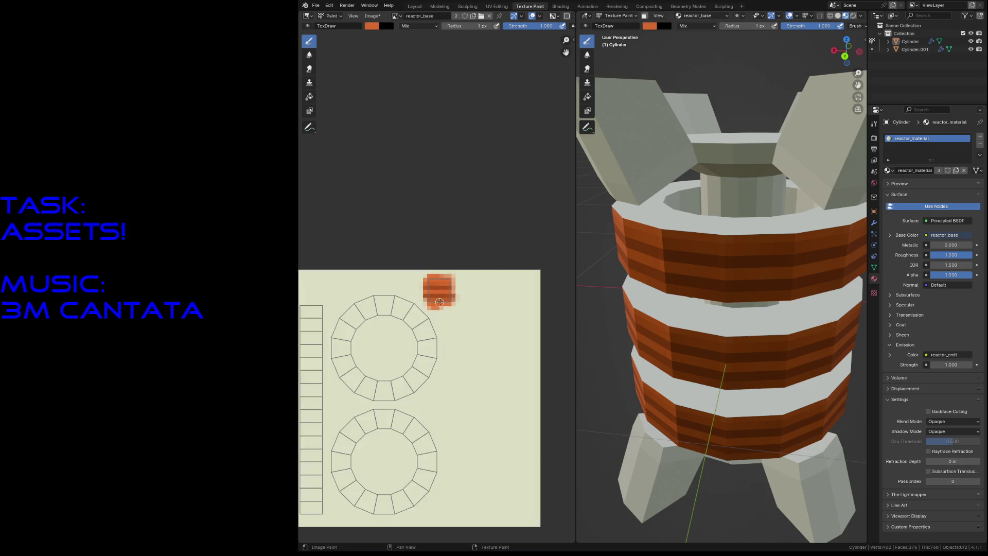
middle_click_drag(433, 324, 441, 319)
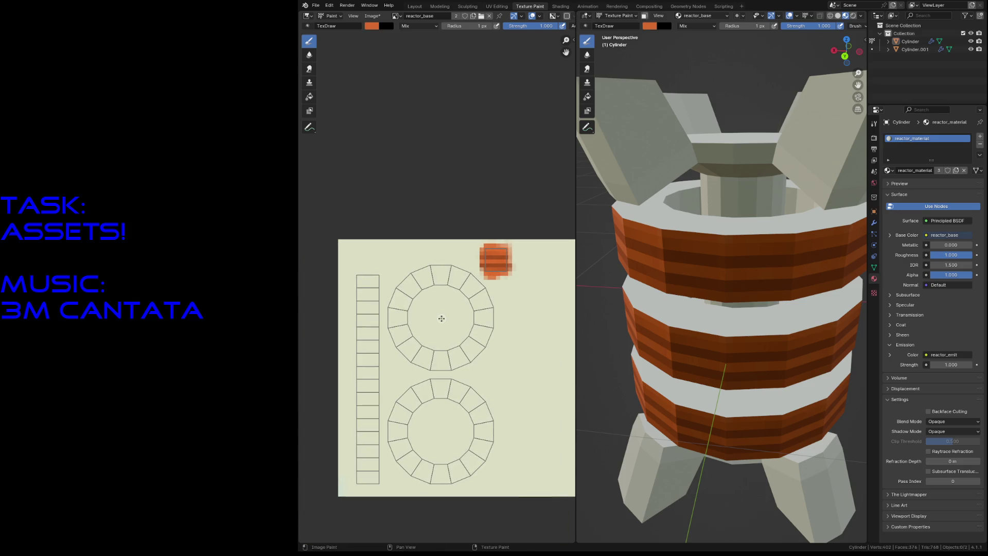
- At 3 px radius, paint the narrow UV strip and both ring islands orange
key("f")
left_click(453, 362)
mouse_move(363, 280)
left_mouse_down()
mouse_move(363, 478)
mouse_move(371, 481)
mouse_move(381, 363)
mouse_move(362, 267)
mouse_move(352, 309)
mouse_move(363, 434)
mouse_move(369, 368)
mouse_move(369, 458)
mouse_move(357, 468)
mouse_move(362, 367)
left_mouse_up()
mouse_move(379, 479)
left_mouse_down()
mouse_move(353, 474)
mouse_move(371, 479)
mouse_move(367, 274)
mouse_move(373, 346)
left_mouse_up()
mouse_move(393, 303)
left_mouse_down()
mouse_move(406, 359)
mouse_move(440, 371)
mouse_move(484, 349)
mouse_move(493, 297)
mouse_move(450, 266)
mouse_move(411, 272)
mouse_move(390, 299)
mouse_move(410, 348)
mouse_move(445, 366)
mouse_move(478, 349)
mouse_move(487, 314)
mouse_move(467, 278)
mouse_move(417, 269)
mouse_move(393, 304)
mouse_move(404, 346)
mouse_move(440, 354)
mouse_move(479, 344)
mouse_move(481, 301)
mouse_move(452, 347)
mouse_move(405, 312)
mouse_move(415, 288)
mouse_move(463, 287)
mouse_move(479, 317)
mouse_move(452, 284)
mouse_move(405, 306)
mouse_move(434, 283)
mouse_move(412, 292)
mouse_move(414, 344)
left_mouse_up()
mouse_move(410, 391)
left_mouse_down()
mouse_move(390, 444)
mouse_move(403, 465)
mouse_move(452, 484)
mouse_move(479, 465)
mouse_move(492, 423)
mouse_move(457, 385)
mouse_move(407, 389)
mouse_move(469, 405)
mouse_move(480, 447)
mouse_move(444, 471)
mouse_move(406, 451)
mouse_move(399, 413)
mouse_move(431, 397)
mouse_move(464, 406)
mouse_move(478, 434)
mouse_move(482, 409)
mouse_move(481, 442)
mouse_move(458, 463)
mouse_move(408, 457)
mouse_move(403, 410)
mouse_move(404, 432)
mouse_move(406, 406)
mouse_move(419, 399)
mouse_move(405, 403)
mouse_move(435, 392)
left_mouse_up()
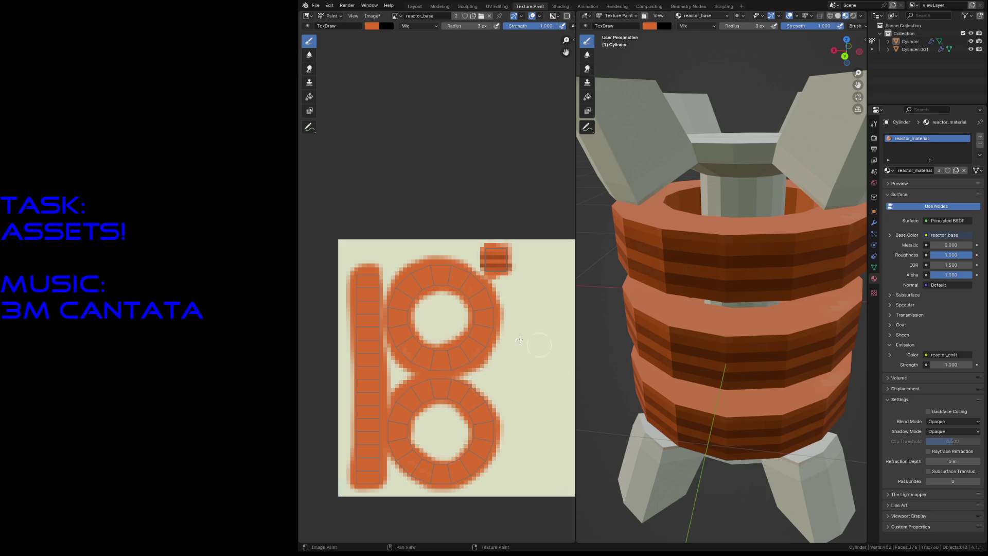
scroll(478, 290, "up", 2)
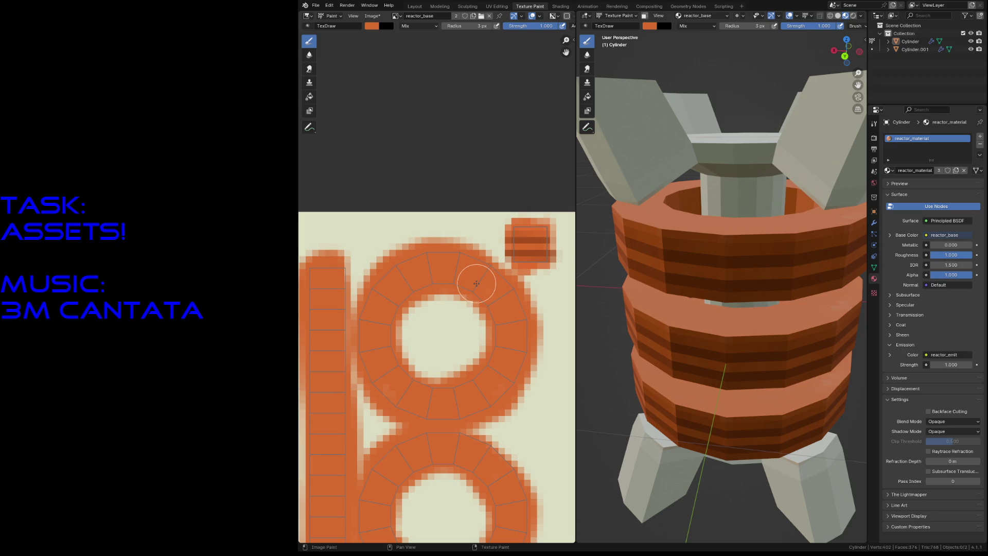
- Sample a darker orange at 1 px radius and darken the upper ring's inner and outer edges
key("s")
key("f")
left_click(320, 395)
middle_click_drag(480, 417, 532, 304)
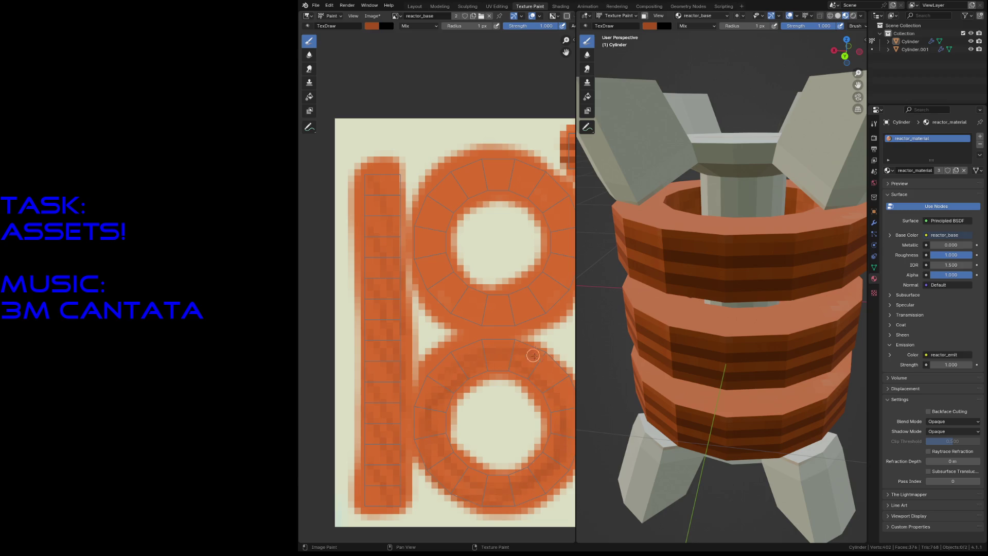
mouse_move(449, 199)
left_mouse_down()
mouse_move(443, 278)
mouse_move(514, 292)
left_mouse_up()
mouse_move(551, 253)
left_mouse_down()
mouse_move(520, 190)
mouse_move(479, 180)
left_mouse_up()
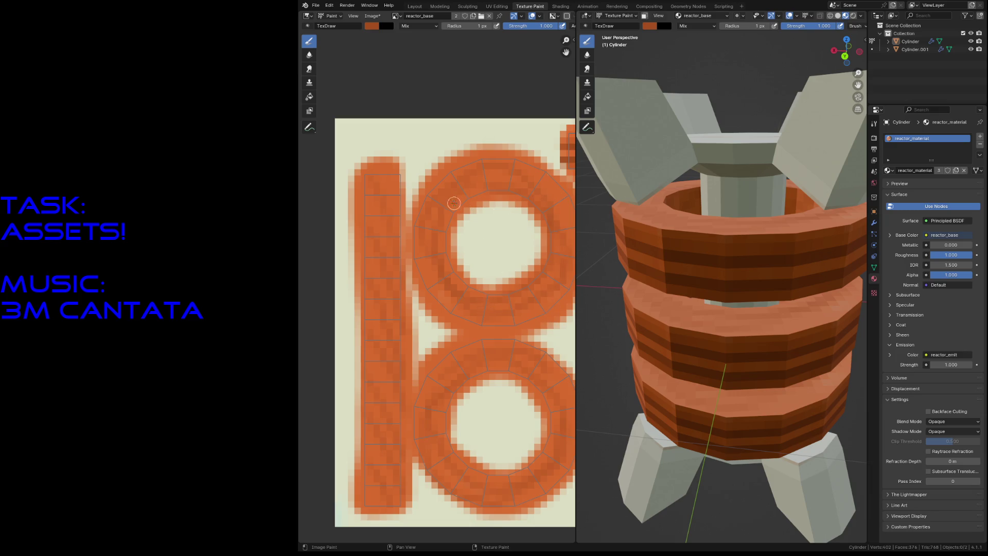
middle_click_drag(470, 175, 448, 200)
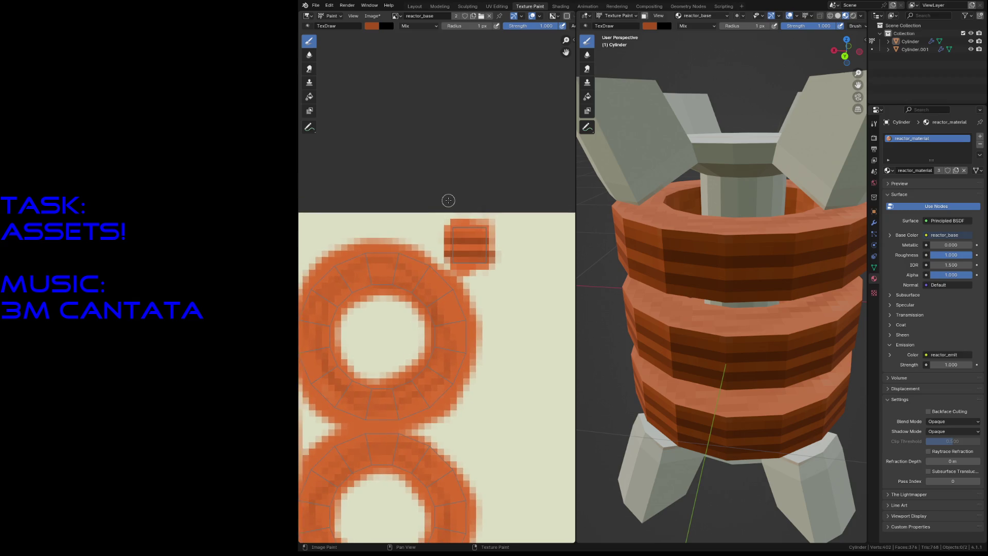
scroll(460, 207, "up", 5)
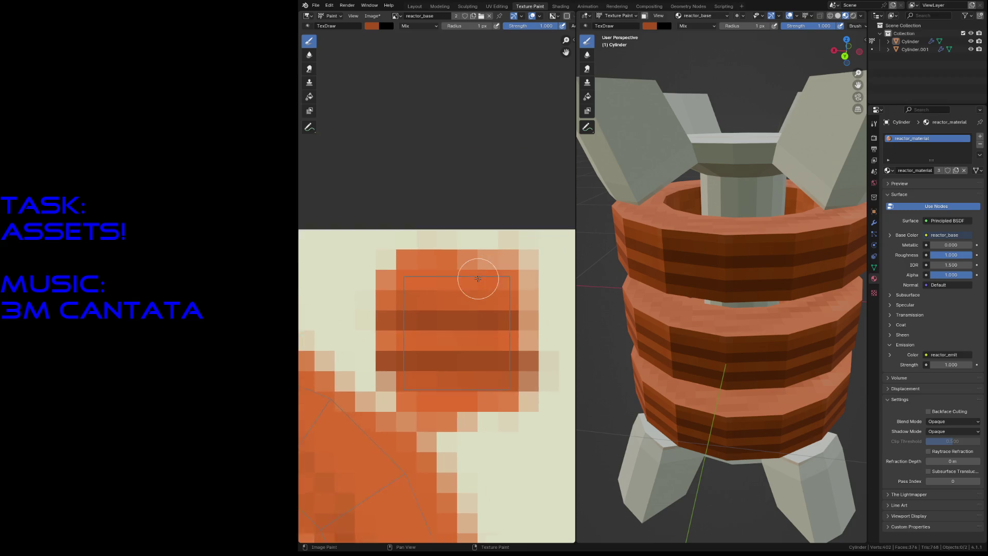
middle_click_drag(482, 301, 450, 271)
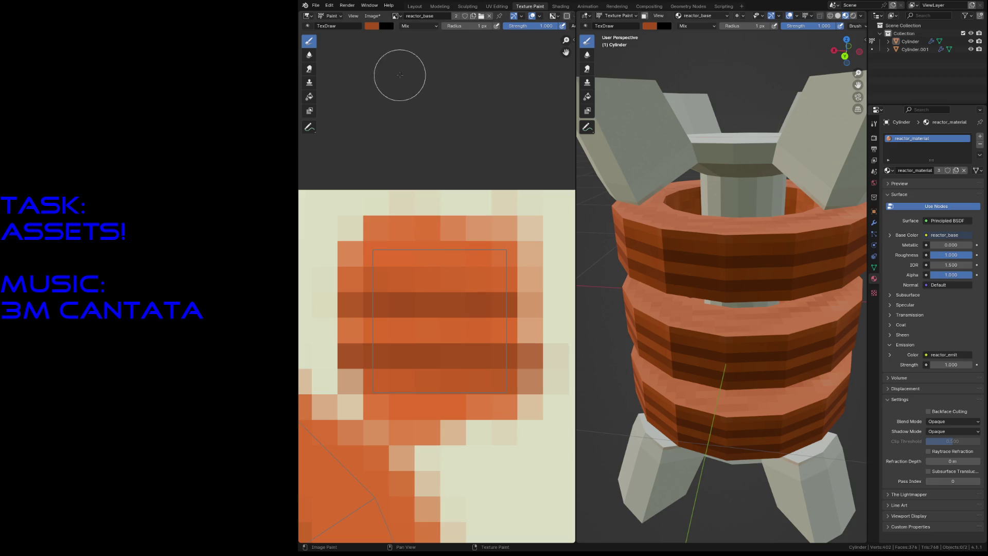
left_click(379, 26)
left_click(412, 64)
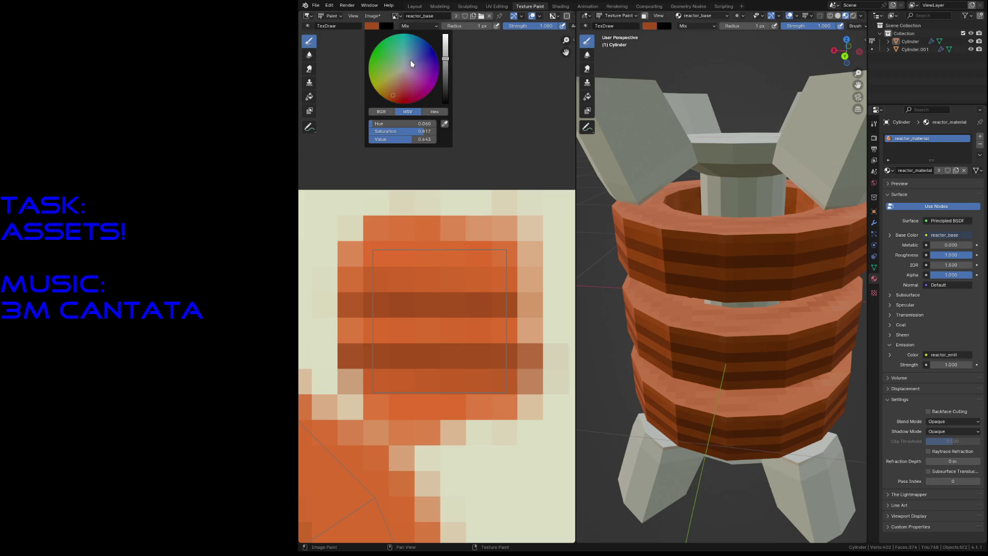
- Paint a saturated dark blue stripe across the middle of the orange square
left_click(403, 328)
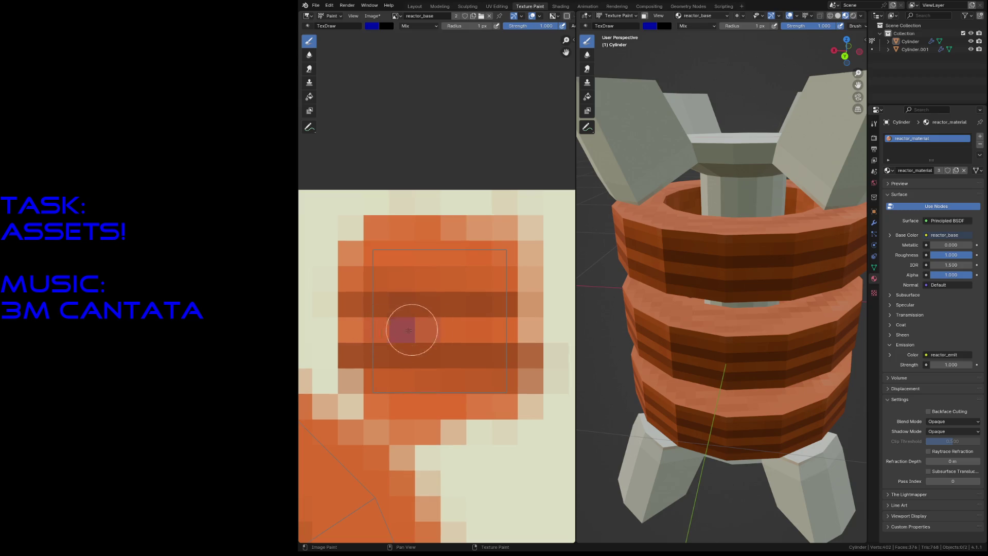
key("ctrl+z")
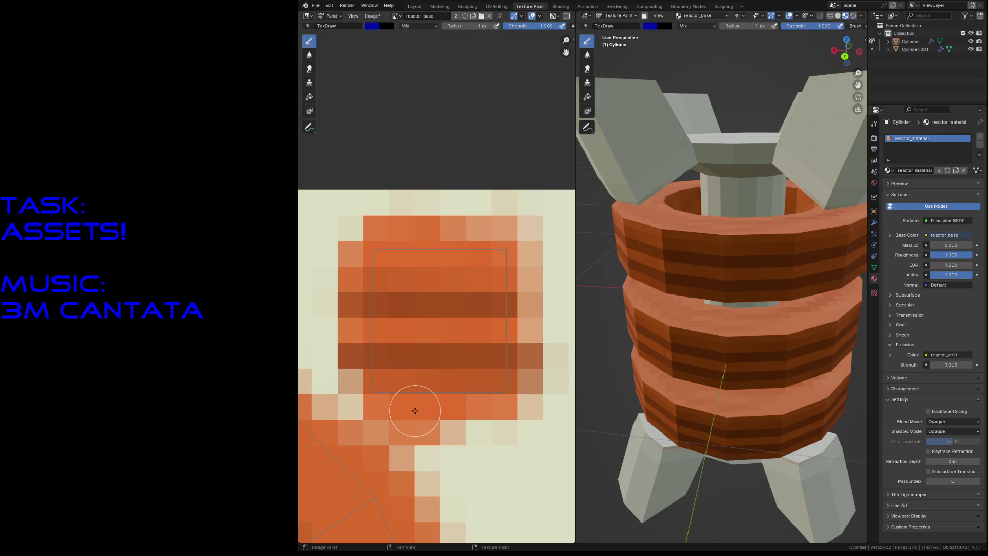
left_click_drag(375, 327, 503, 327)
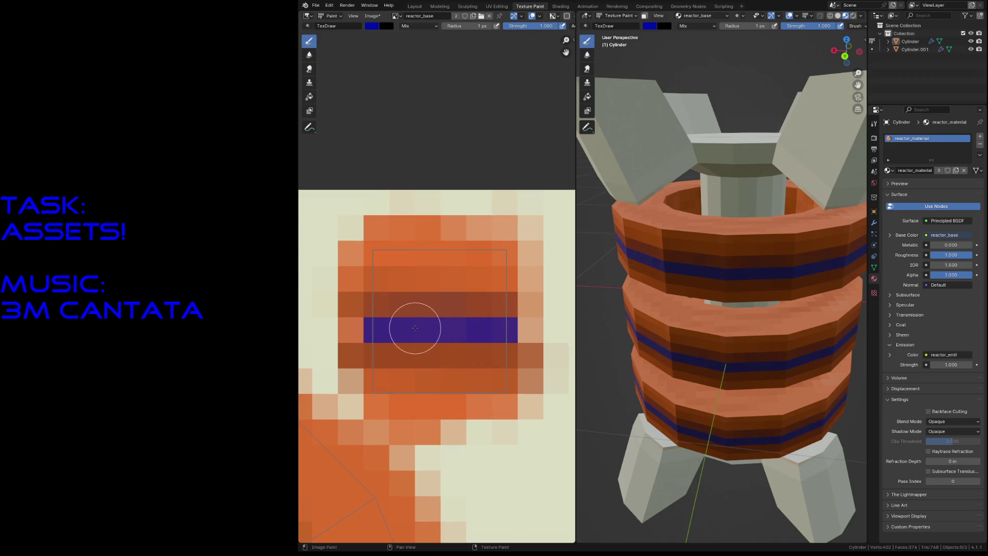
mouse_move(386, 336)
left_mouse_down()
mouse_move(378, 329)
mouse_move(517, 332)
left_mouse_up()
scroll(770, 365, "down", 5)
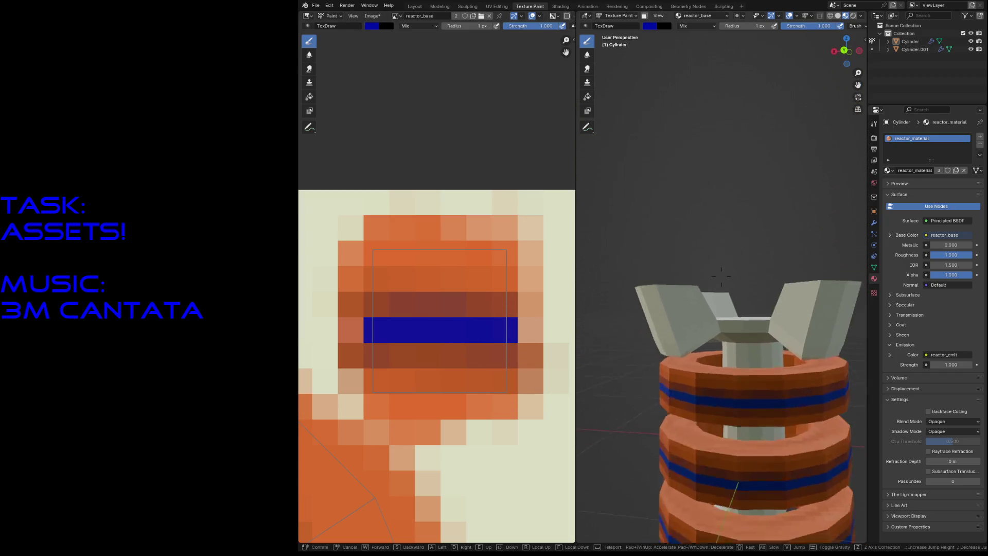
- Walk in to check the blue ring bands and save reactor.blend
key("shift+grave")
key("w")
key("Escape")
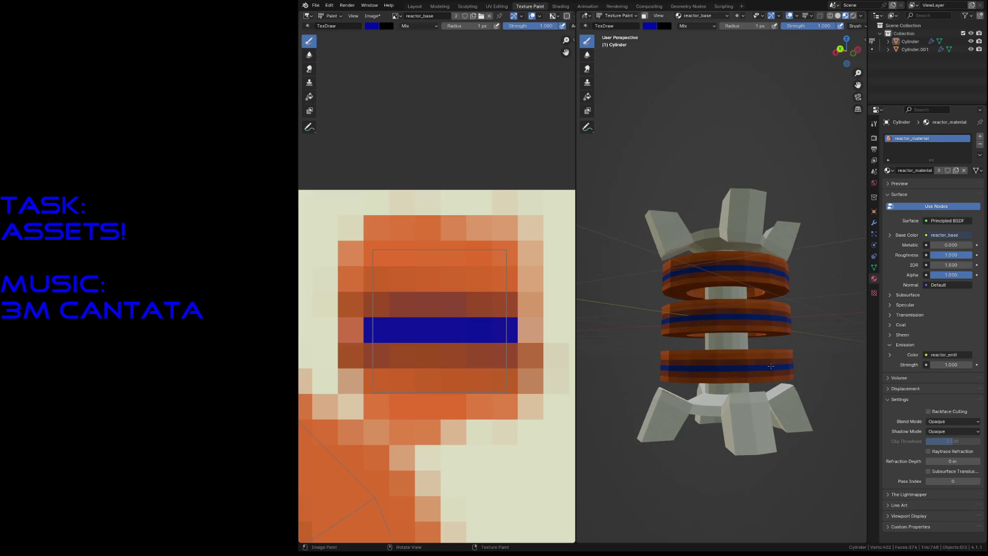
key("ctrl+s")
double_click(416, 16)
key("Escape")
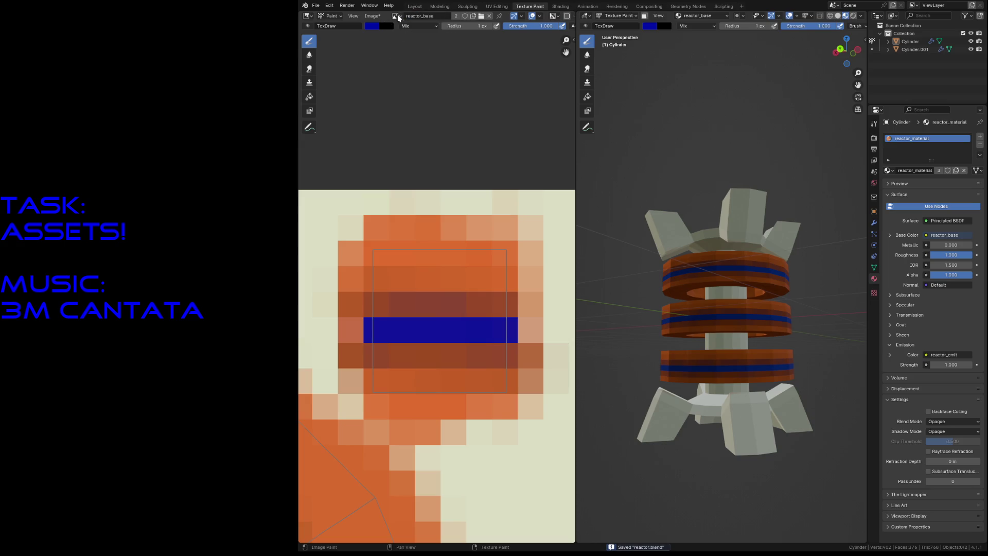
left_click(681, 16)
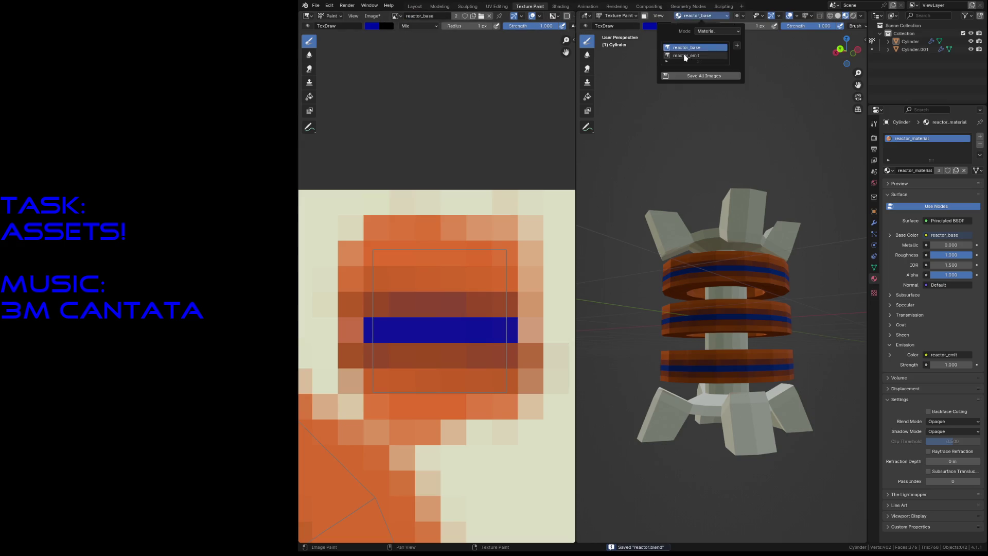
- Paint a glowing blue band on the reactor_emit texture and walk around the reactor to check it
left_click(685, 55)
mouse_move(427, 325)
left_mouse_down()
mouse_move(503, 326)
mouse_move(386, 324)
mouse_move(514, 331)
mouse_move(375, 330)
mouse_move(433, 327)
left_mouse_up()
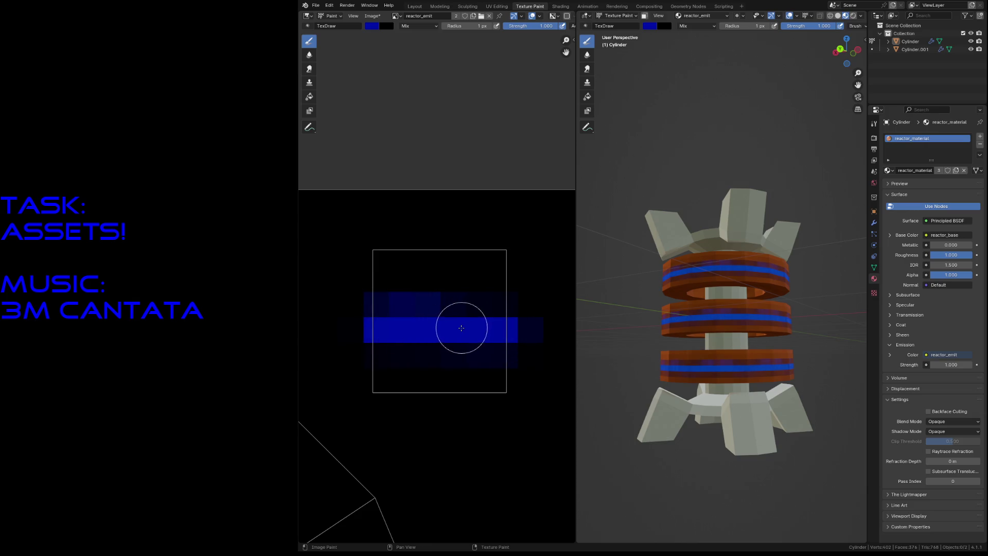
key("shift+grave")
key("s")
key("a")
key("d")
key("w")
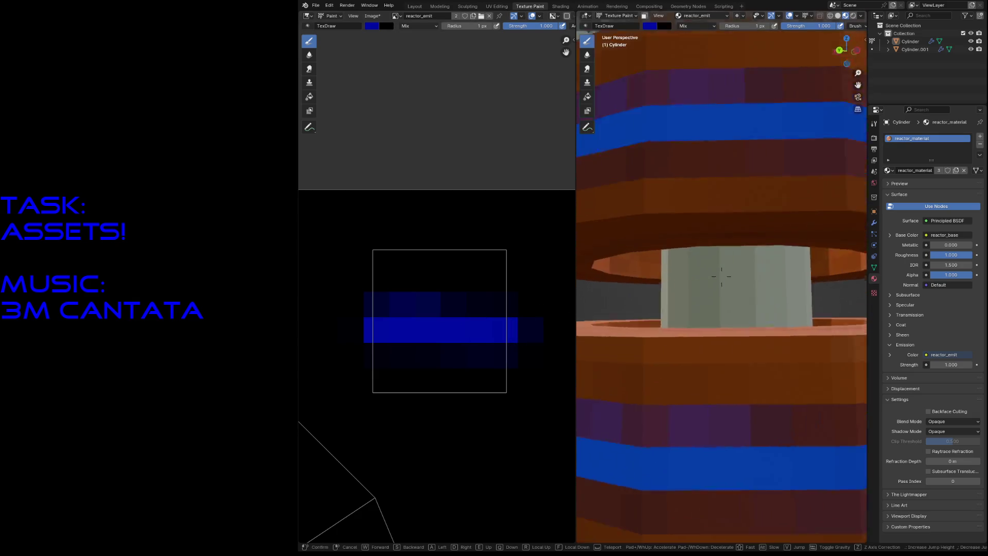
key("s")
key("Escape")
- Save reactor.blend and select Cylinder.001 in the Layout workspace
key("ctrl+s")
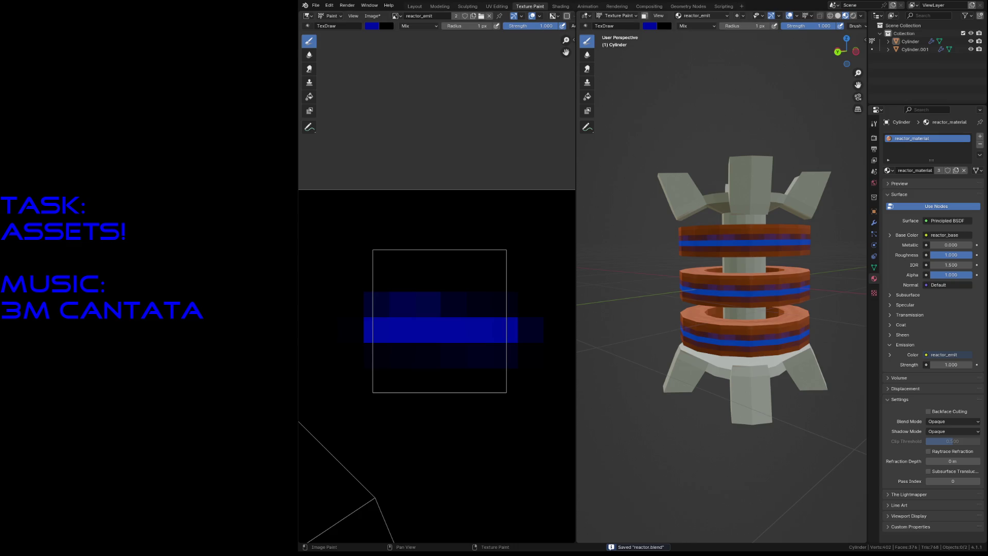
left_click(415, 6)
left_click(507, 207)
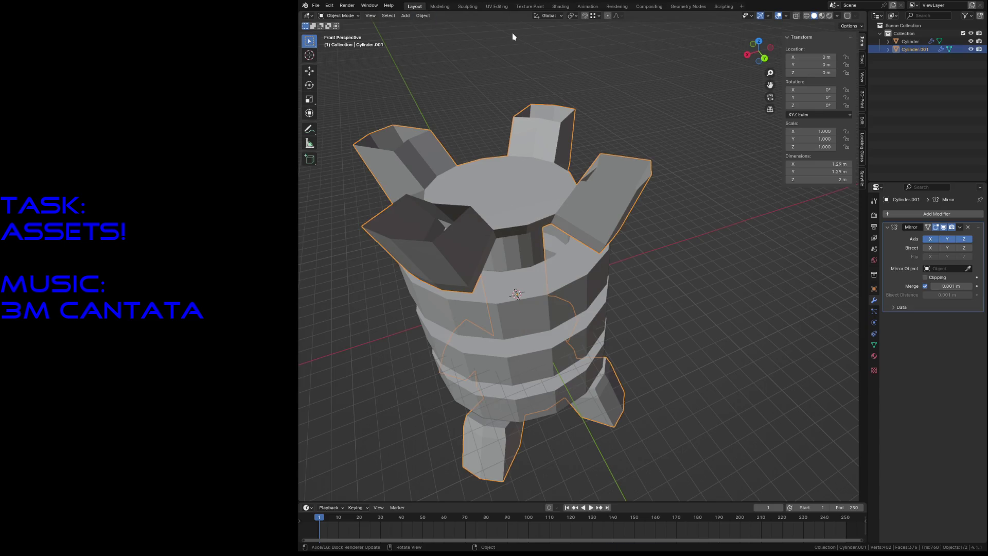
- Back in Texture Paint, set the paint slot to reactor_base and save reactor.blend
left_click(530, 6)
scroll(439, 236, "down", 10)
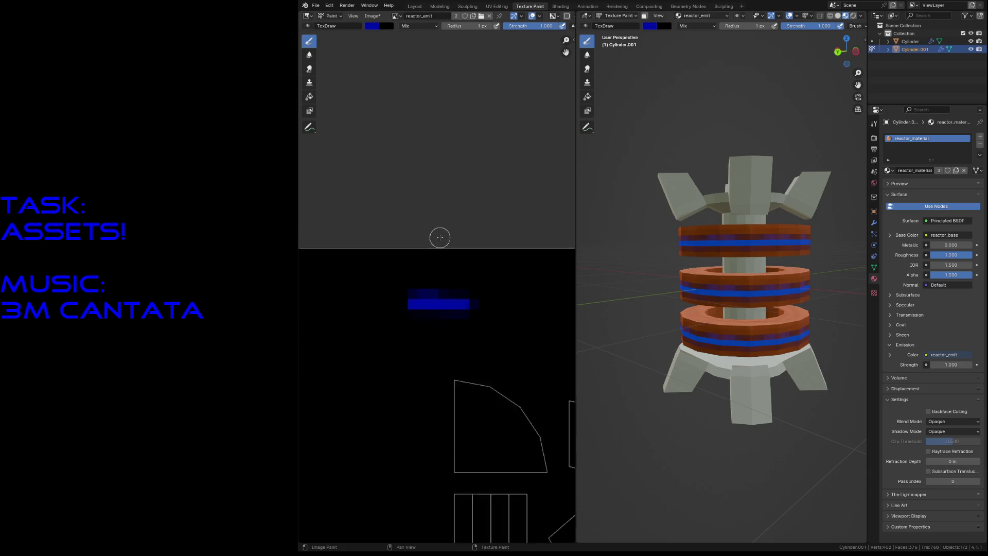
scroll(468, 371, "up", 2)
mouse_move(466, 350)
middle_mouse_down()
mouse_move(422, 297)
mouse_move(407, 356)
middle_mouse_up()
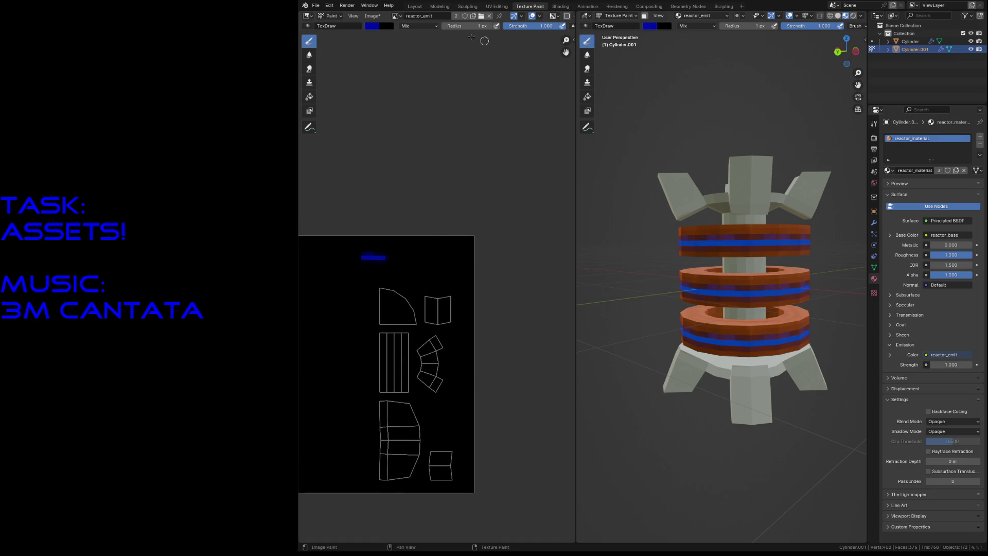
left_click(395, 16)
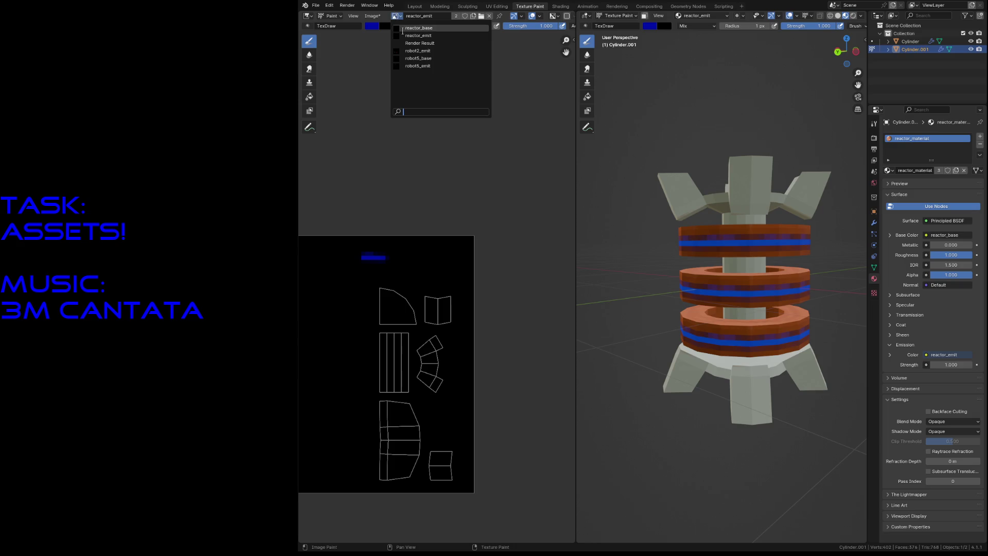
left_click(600, 16)
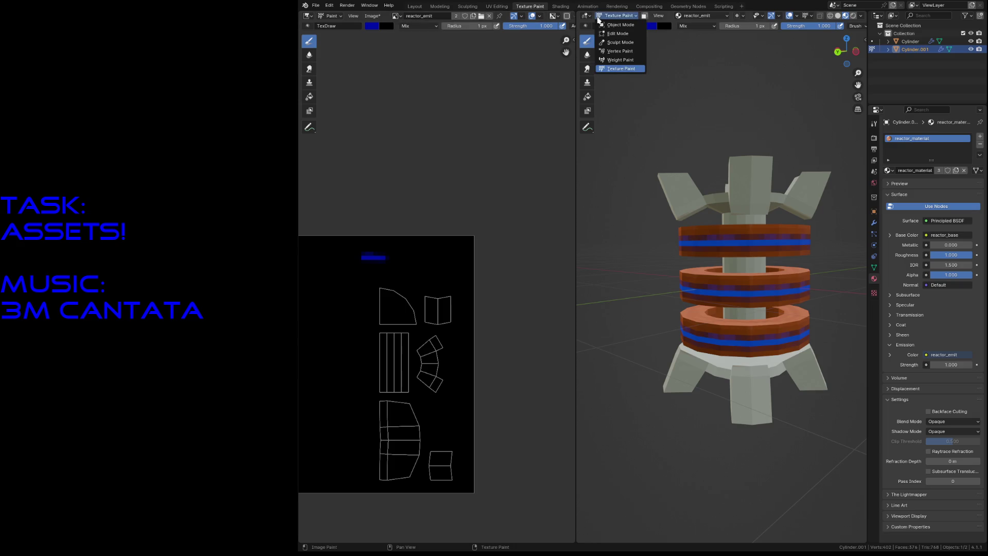
left_click(679, 16)
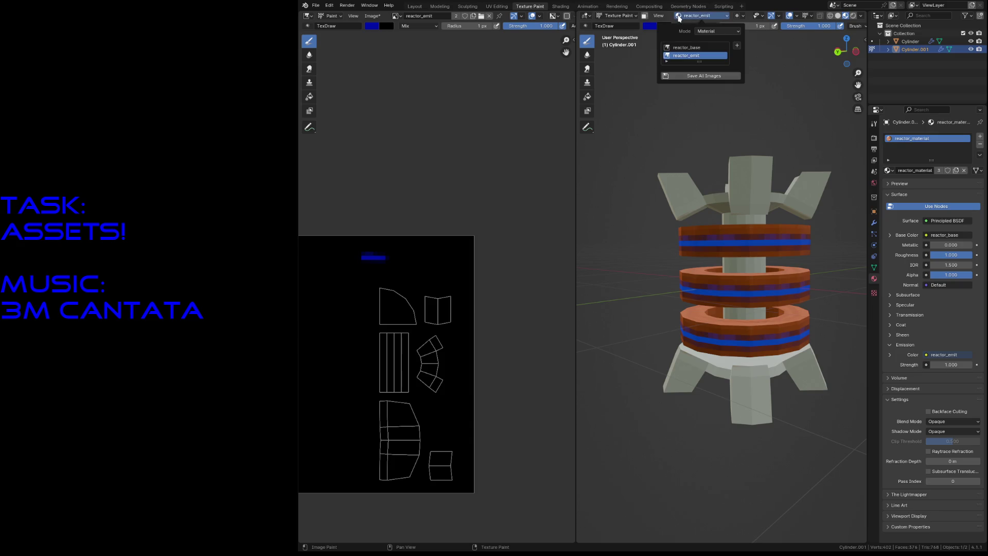
left_click(679, 47)
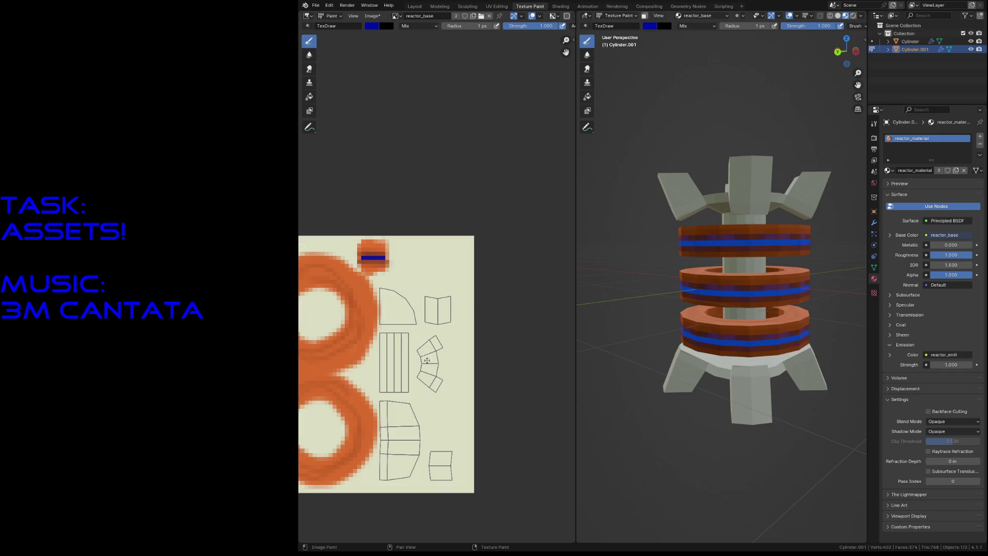
key("ctrl+s")
- Zoom in on the texture's upper UV islands and bring up the paint colour picker
scroll(396, 302, "up", 3)
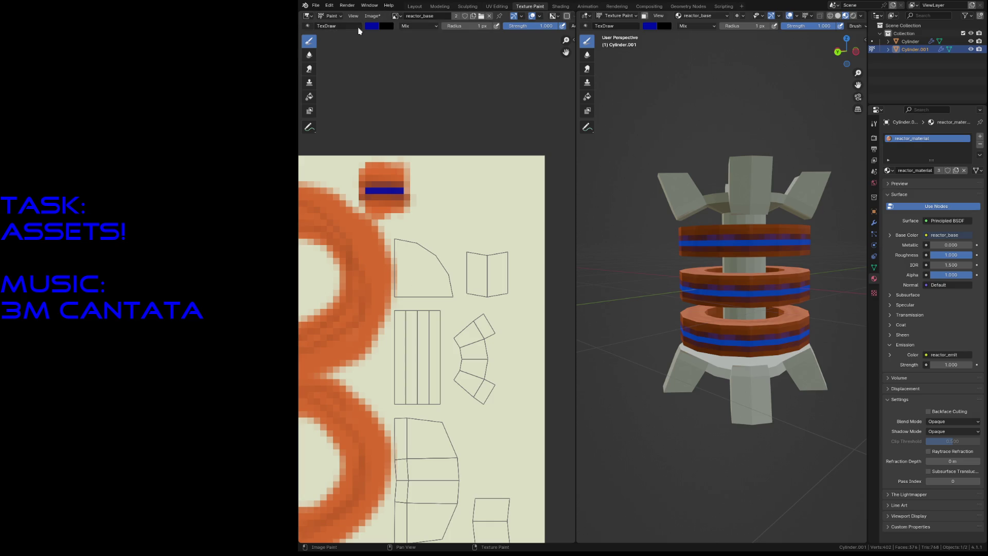
left_click(372, 26)
- Set the paint colour to a light pinkish red, checking it with a test stroke that is undone
left_click(405, 98)
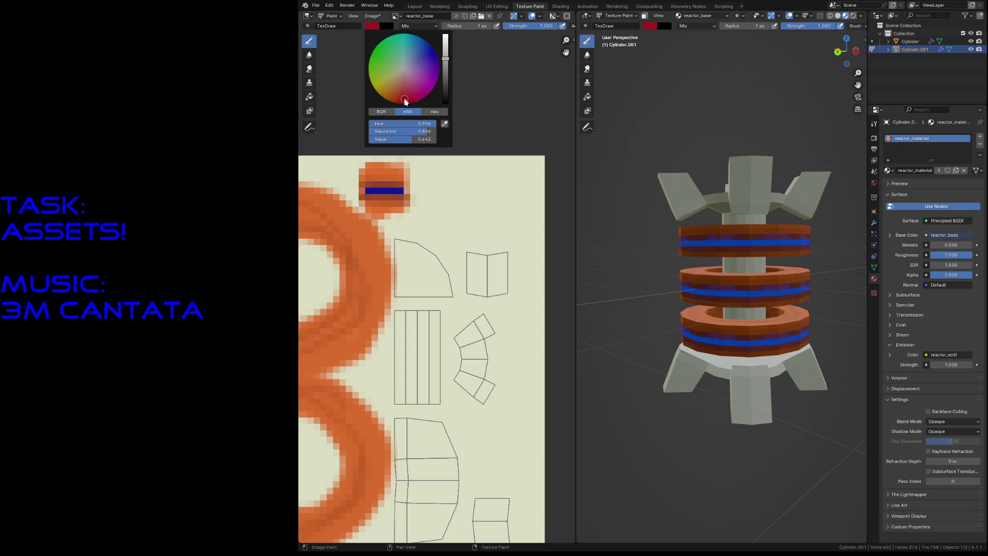
left_click_drag(445, 82, 447, 86)
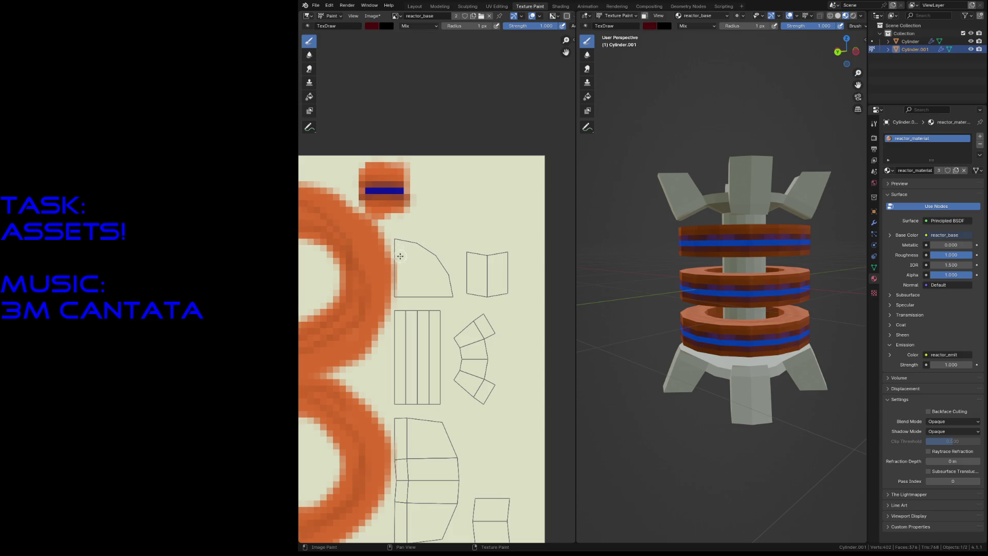
key("s")
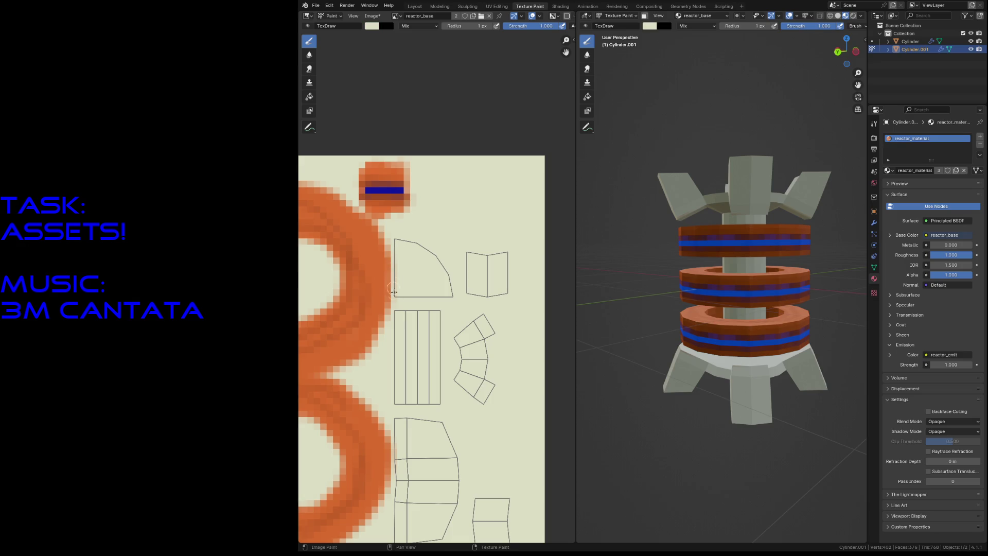
left_click(372, 26)
left_click(406, 99)
left_click_drag(405, 99, 405, 97)
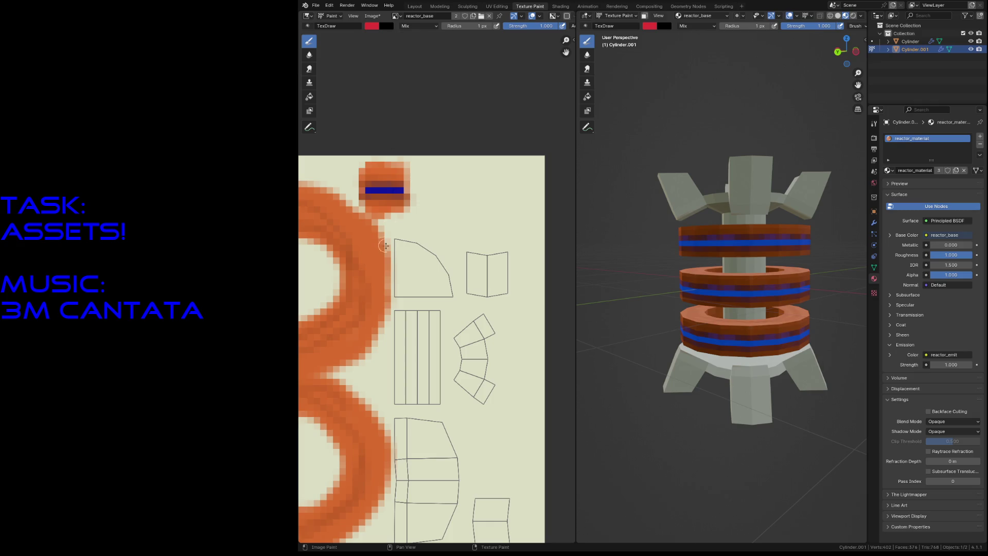
mouse_move(419, 260)
left_mouse_down()
mouse_move(411, 267)
mouse_move(424, 252)
mouse_move(416, 262)
mouse_move(434, 266)
mouse_move(452, 296)
left_mouse_up()
key("ctrl+z")
key("ctrl+z")
- Fly the 3D view in close above the reactor's flat top face
key("shift+grave")
key("w")
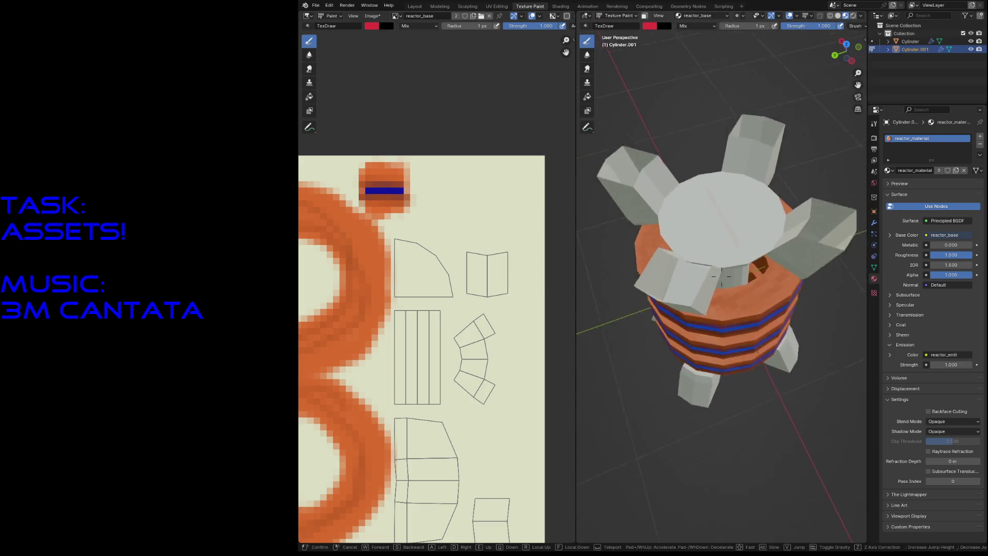
left_click(721, 276)
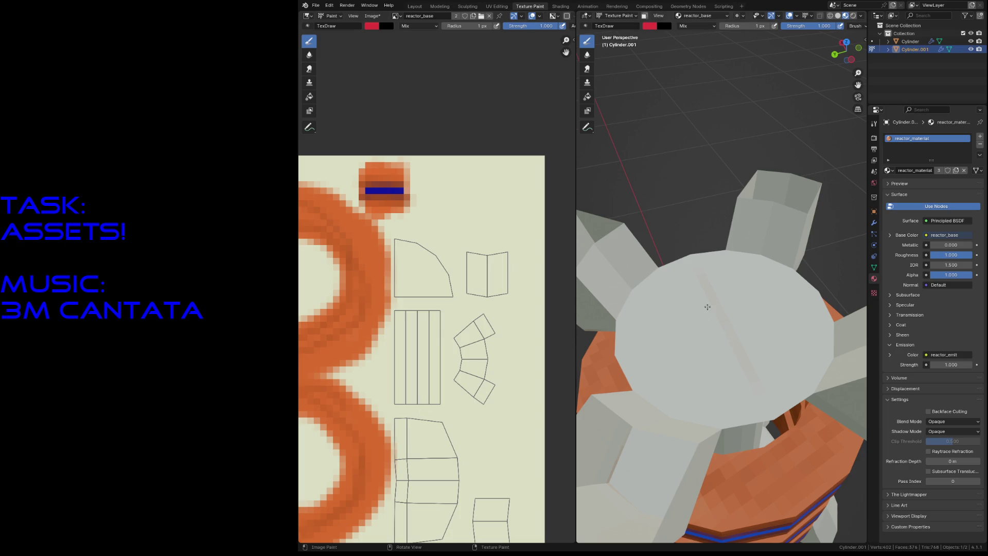
- Set the brush radius to 13 px and paint a red ring on the reactor's top face
key("f")
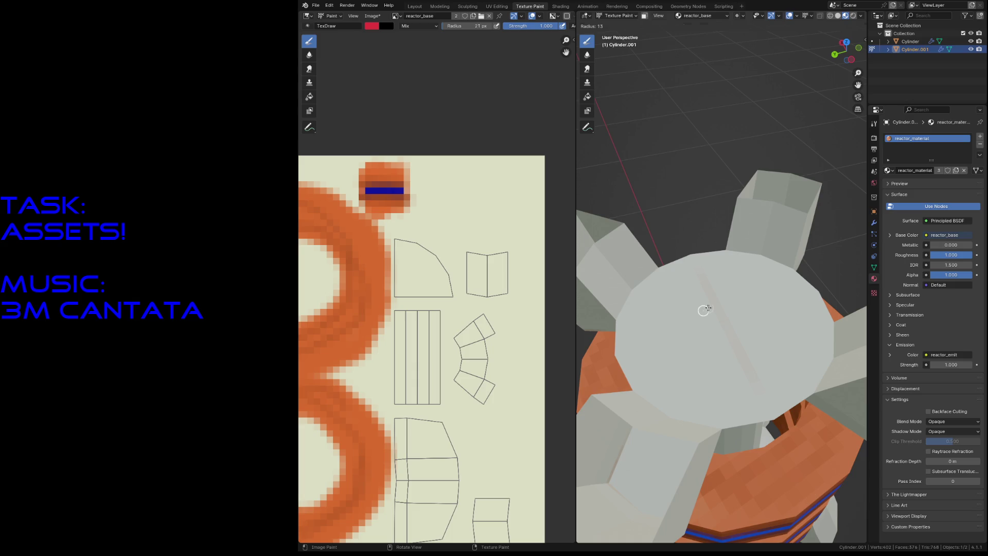
left_click(703, 310)
left_click_drag(706, 287, 677, 334)
mouse_move(686, 301)
left_mouse_down()
mouse_move(675, 315)
mouse_move(700, 355)
mouse_move(677, 314)
left_mouse_up()
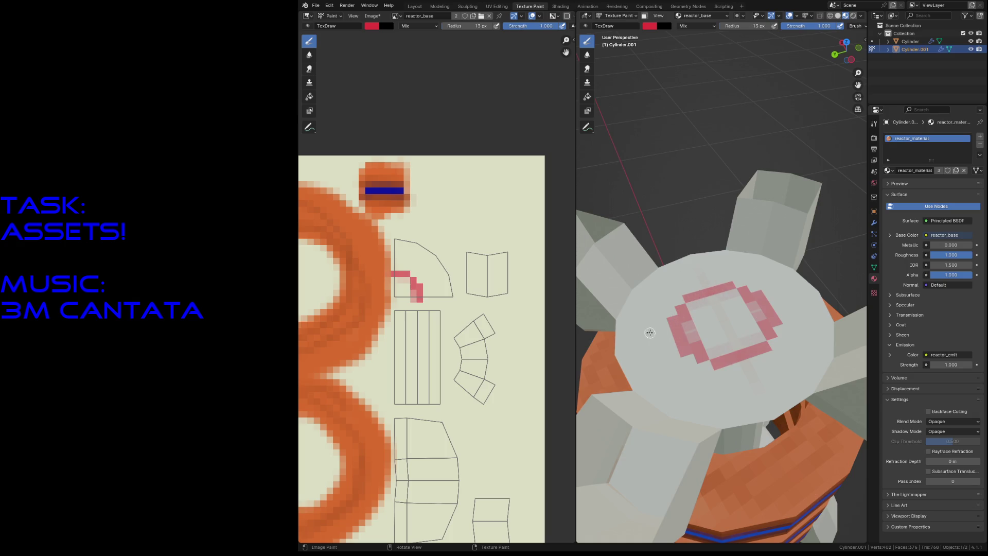
- Add diagonal red lines from the corners, darken the square's sides and extend the stripe upward
mouse_move(668, 400)
left_mouse_down()
mouse_move(697, 366)
mouse_move(674, 397)
mouse_move(687, 369)
mouse_move(691, 377)
mouse_move(704, 368)
mouse_move(674, 404)
mouse_move(655, 404)
mouse_move(670, 412)
mouse_move(699, 375)
mouse_move(667, 395)
mouse_move(673, 415)
mouse_move(664, 413)
mouse_move(674, 410)
left_mouse_up()
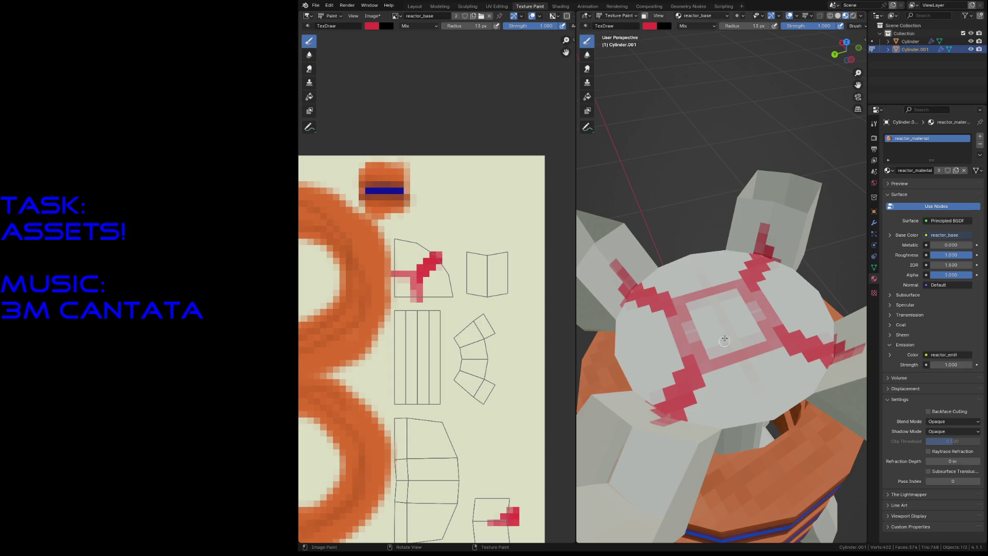
left_click_drag(670, 314, 671, 313)
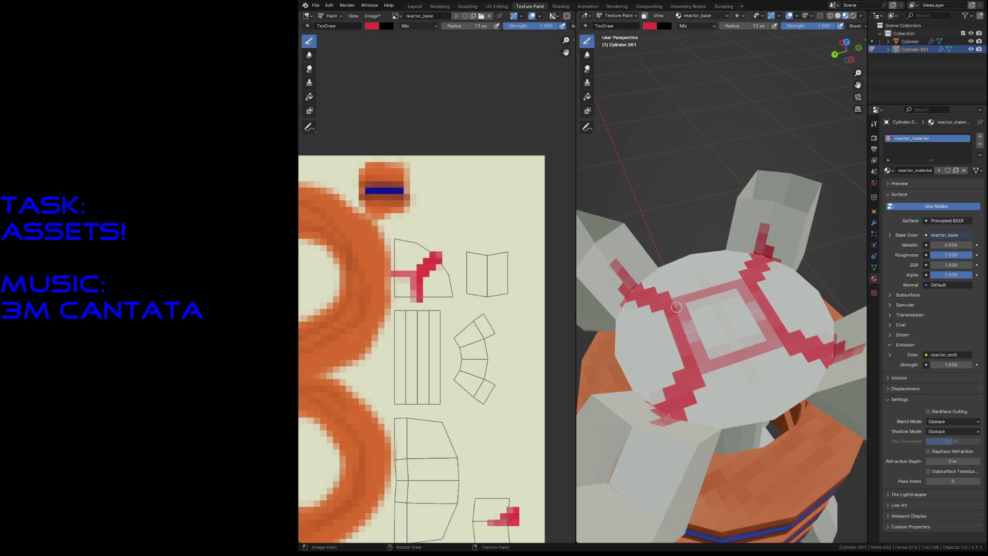
key("ctrl+shift+z")
mouse_move(694, 364)
left_mouse_down()
mouse_move(736, 357)
mouse_move(771, 335)
mouse_move(741, 340)
left_mouse_up()
mouse_move(772, 224)
left_mouse_down()
mouse_move(766, 246)
mouse_move(770, 211)
mouse_move(765, 252)
left_mouse_up()
key("shift+grave")
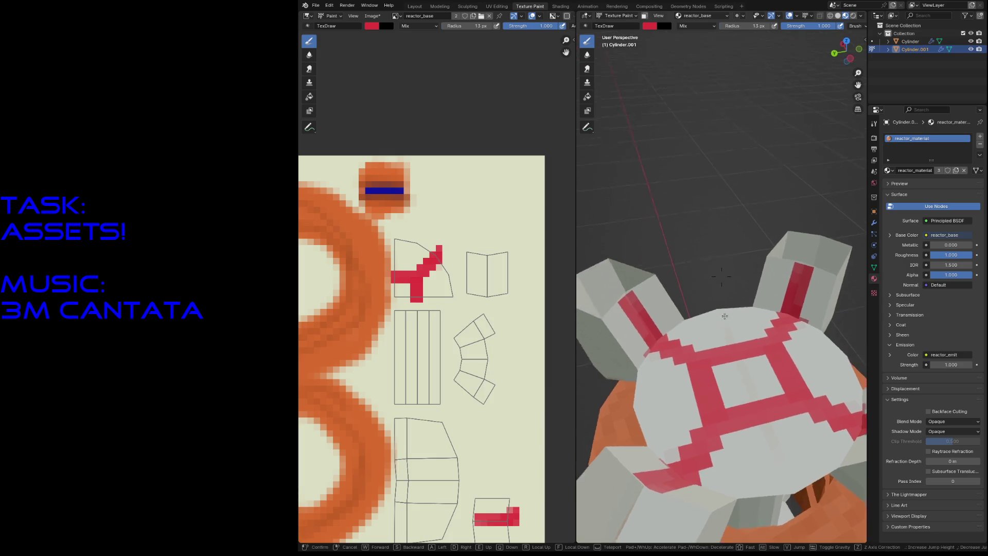
left_click(713, 275)
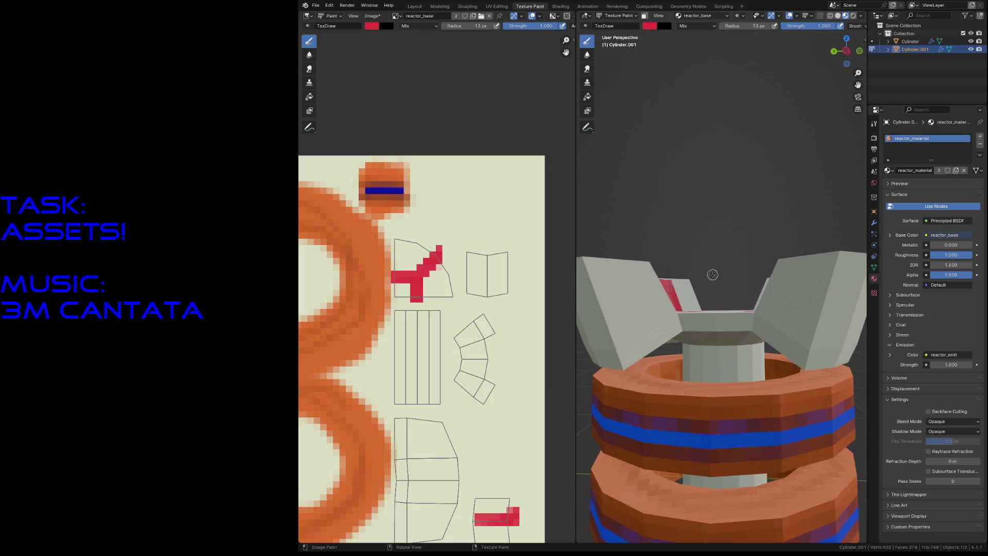
- Paint red stripes down the left wing and across a wing face
mouse_move(621, 271)
left_mouse_down()
mouse_move(617, 288)
mouse_move(609, 262)
mouse_move(631, 325)
mouse_move(669, 307)
mouse_move(655, 313)
mouse_move(611, 262)
mouse_move(641, 309)
mouse_move(610, 252)
mouse_move(644, 305)
mouse_move(664, 300)
mouse_move(602, 323)
mouse_move(615, 329)
mouse_move(607, 337)
mouse_move(685, 281)
mouse_move(602, 330)
left_mouse_up()
key("shift+grave")
key("w")
left_click(597, 338)
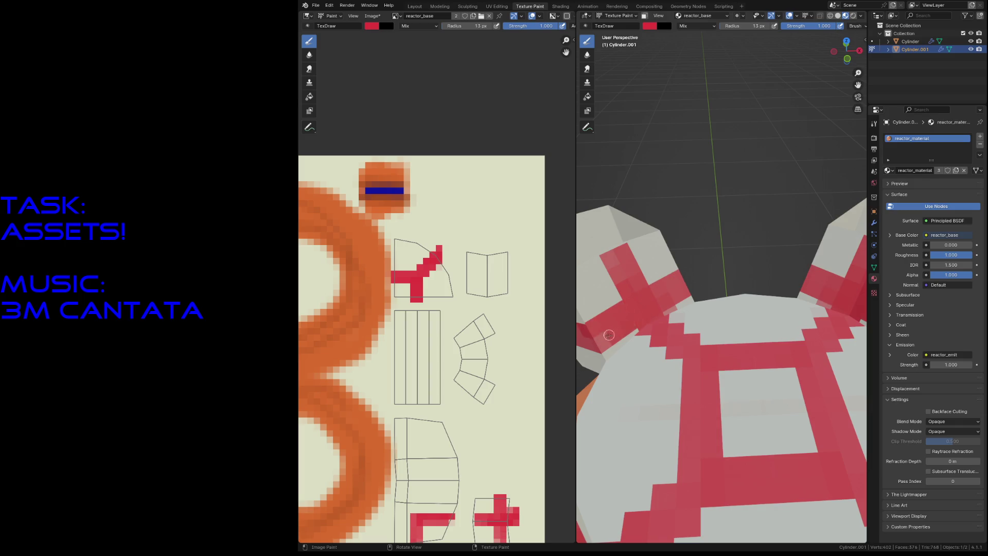
key("shift+grave")
key("s")
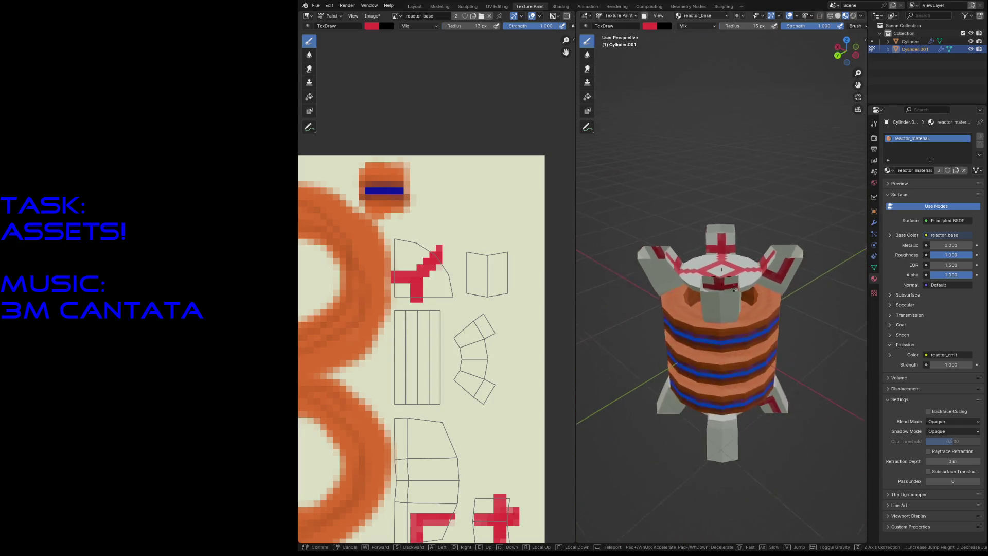
key("w")
left_click(722, 276)
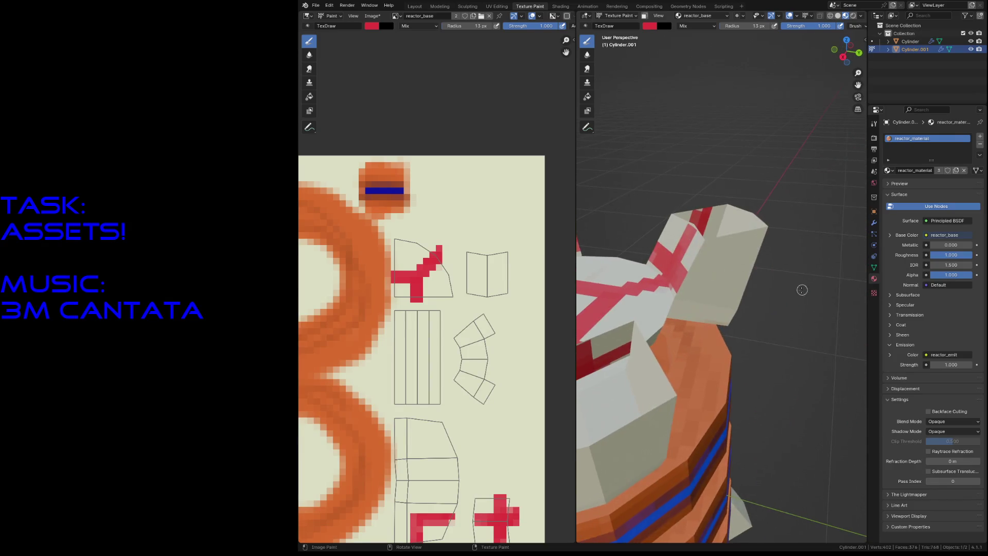
mouse_move(681, 287)
left_mouse_down()
mouse_move(728, 298)
mouse_move(711, 284)
mouse_move(741, 238)
mouse_move(718, 286)
mouse_move(740, 237)
mouse_move(725, 279)
left_mouse_up()
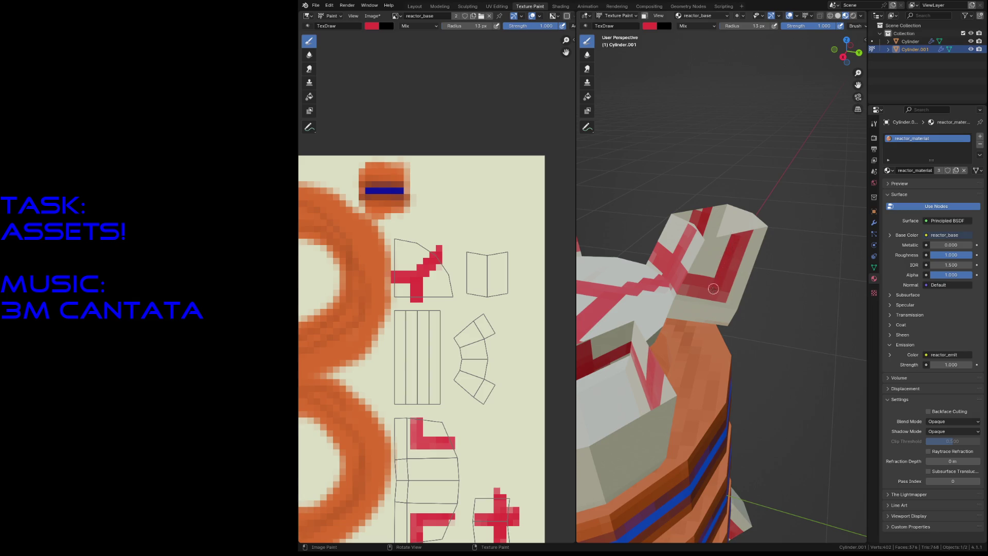
scroll(696, 292, "down", 5)
- Paint a red stroke on the central column, then a wider block with a 31 px brush
key("shift+grave")
key("s")
key("w")
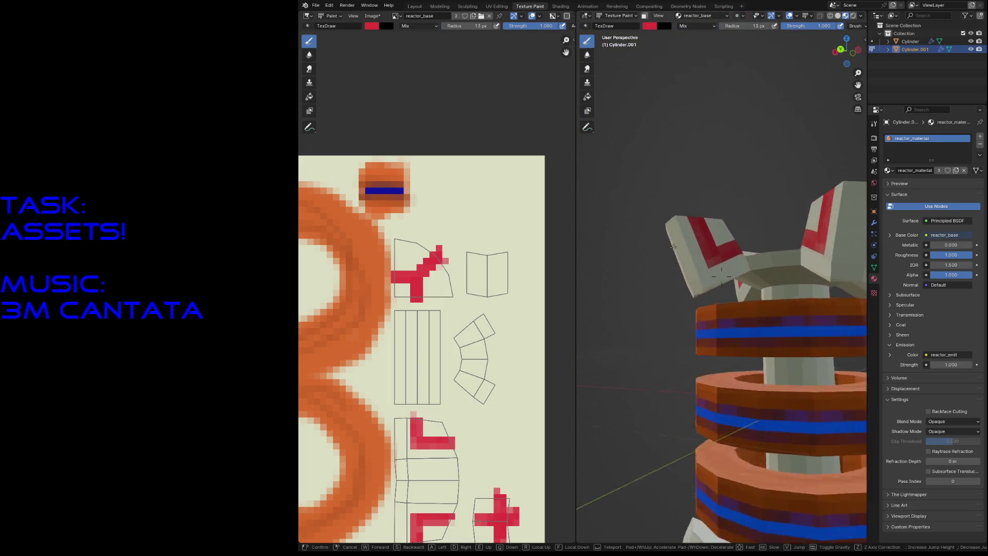
key("s")
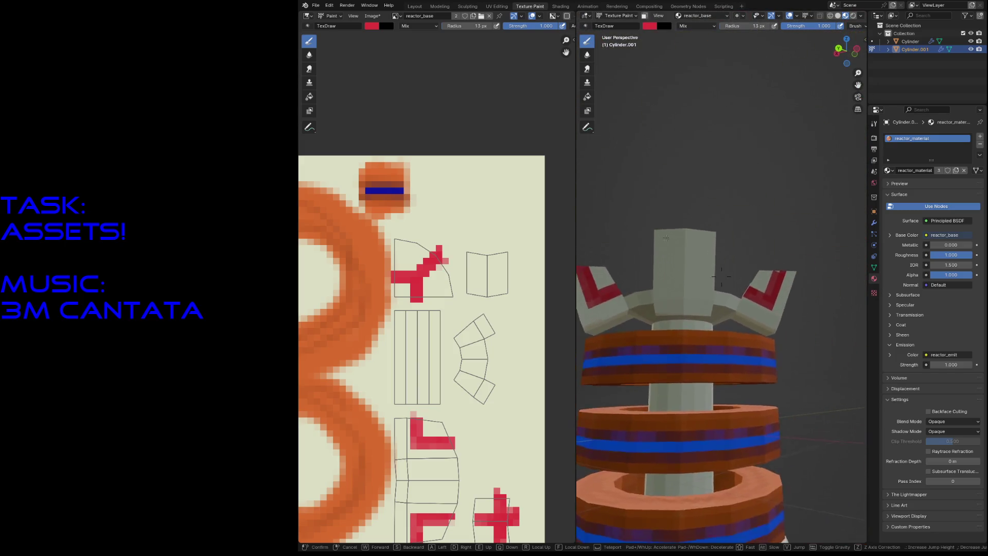
key("w")
left_click(664, 234)
mouse_move(659, 229)
left_mouse_down()
mouse_move(663, 276)
mouse_move(664, 216)
mouse_move(655, 266)
mouse_move(707, 263)
mouse_move(711, 226)
mouse_move(716, 267)
mouse_move(655, 267)
left_mouse_up()
key("f")
left_click(655, 244)
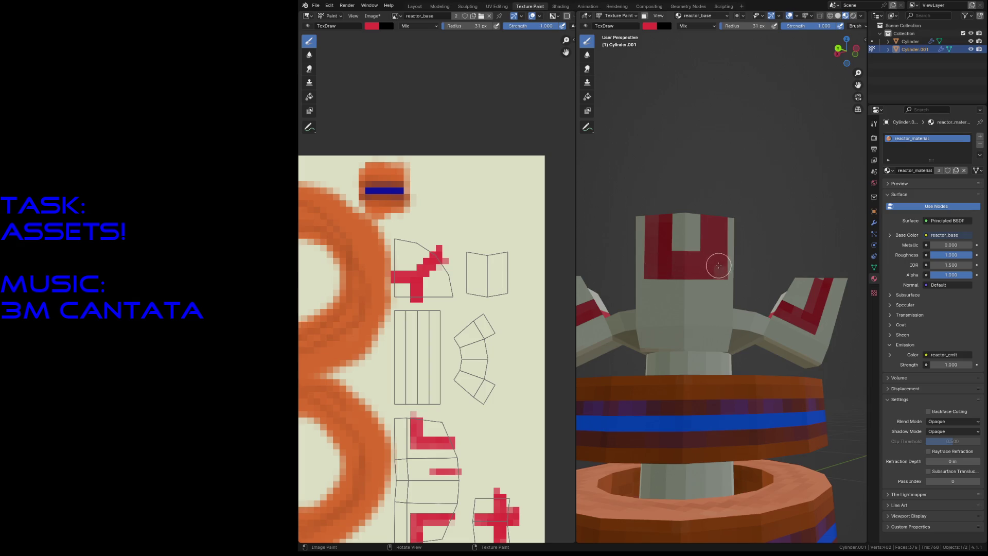
left_click_drag(718, 266, 696, 267)
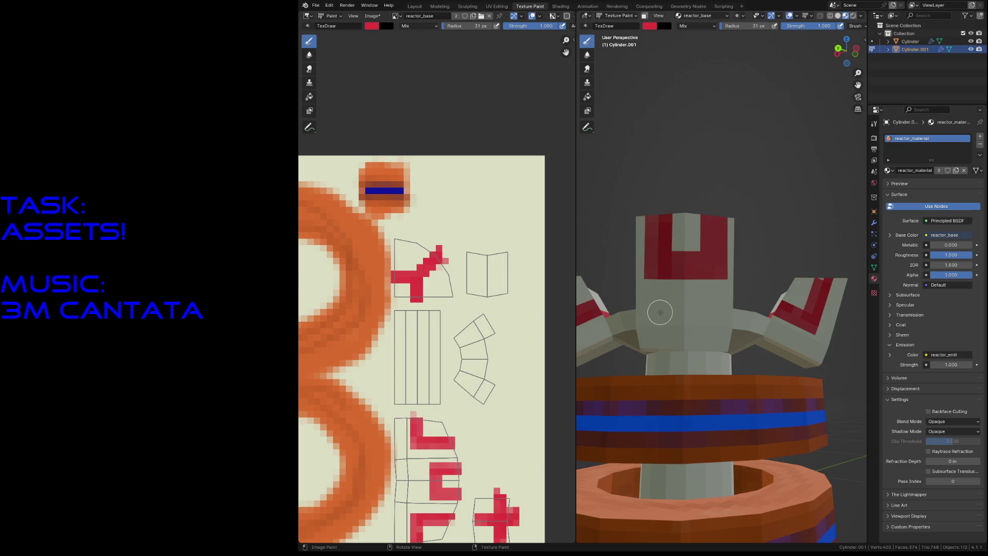
- Pull back to view the whole reactor and save reactor.blend
key("shift+grave")
key("s")
key("w")
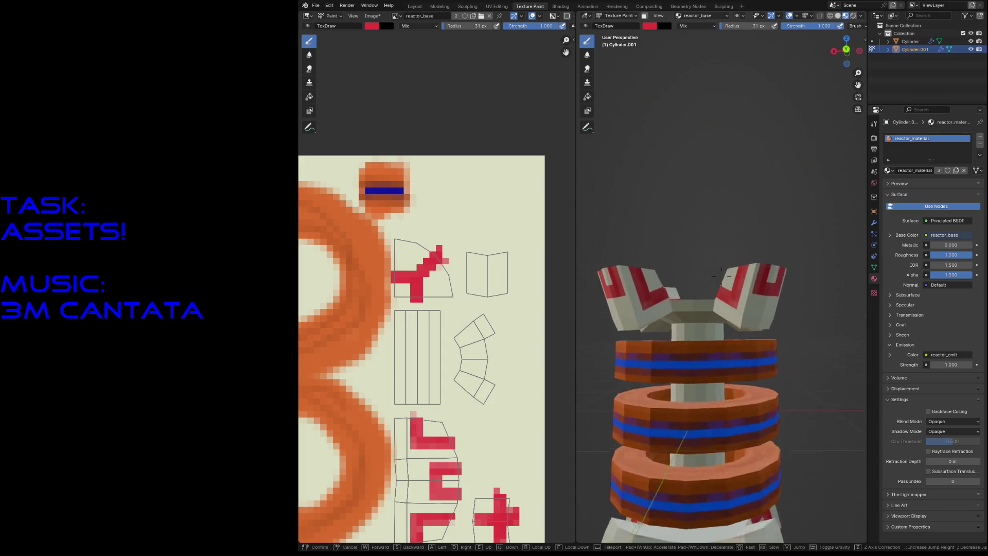
left_click(716, 193)
key("ctrl+s")
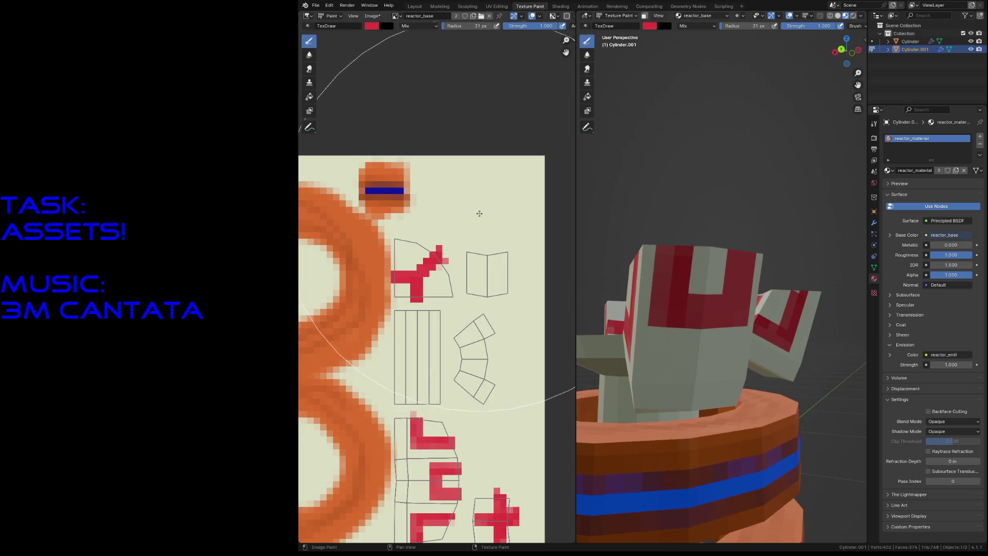
- Change the brush colour to a pale cream sampled from the texture
left_click(651, 26)
key("s")
left_click(650, 27)
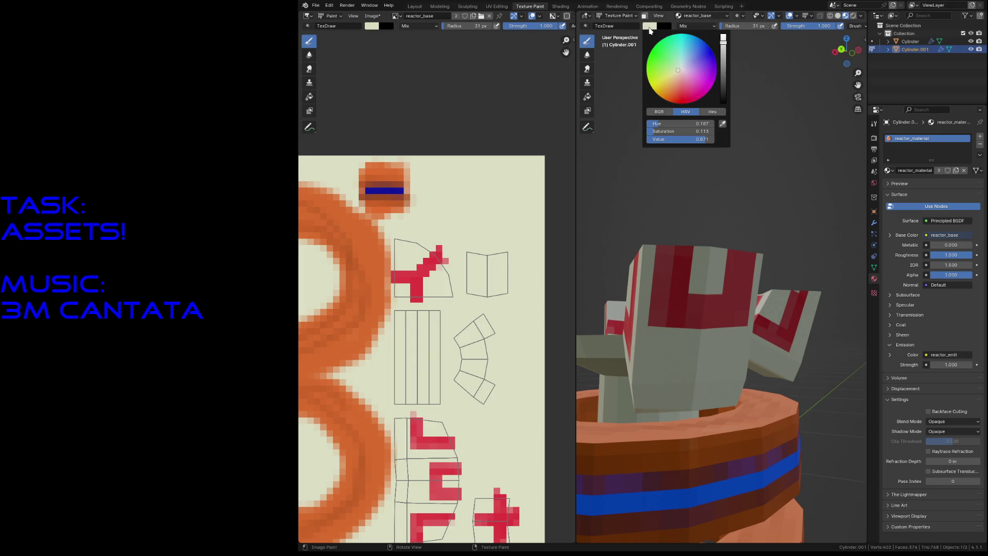
- Switch to dark grey and paint a grey band and strokes across the wing
left_click(724, 80)
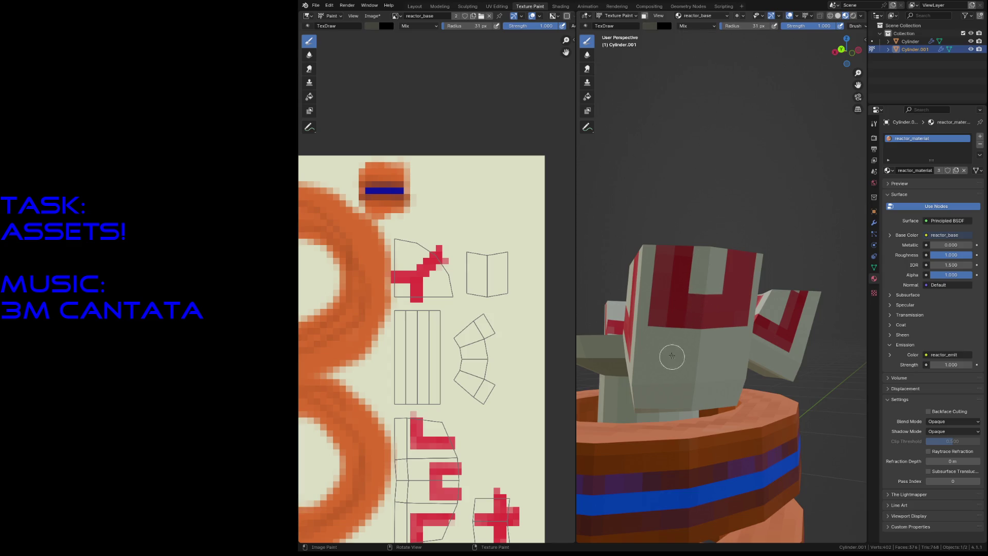
mouse_move(662, 341)
left_mouse_down()
mouse_move(709, 345)
mouse_move(666, 365)
mouse_move(670, 385)
left_mouse_up()
mouse_move(721, 344)
left_mouse_down()
mouse_move(711, 396)
mouse_move(672, 393)
mouse_move(714, 400)
mouse_move(625, 360)
mouse_move(641, 364)
left_mouse_up()
middle_click_drag(641, 365, 675, 356)
mouse_move(675, 355)
left_mouse_down()
mouse_move(715, 376)
mouse_move(710, 391)
mouse_move(741, 332)
left_mouse_up()
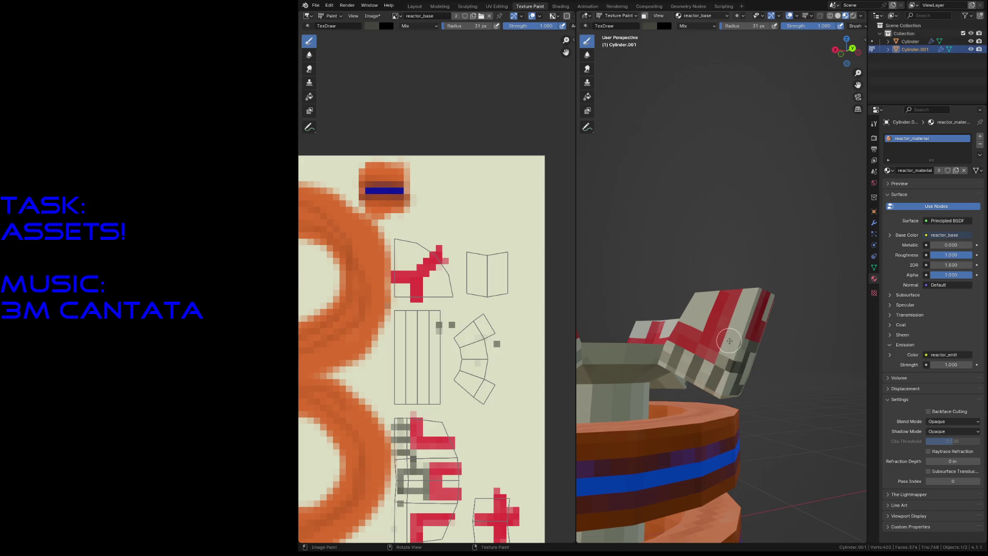
- Add dark grey pixels along the wing's side
key("shift+grave")
key("s")
key("w")
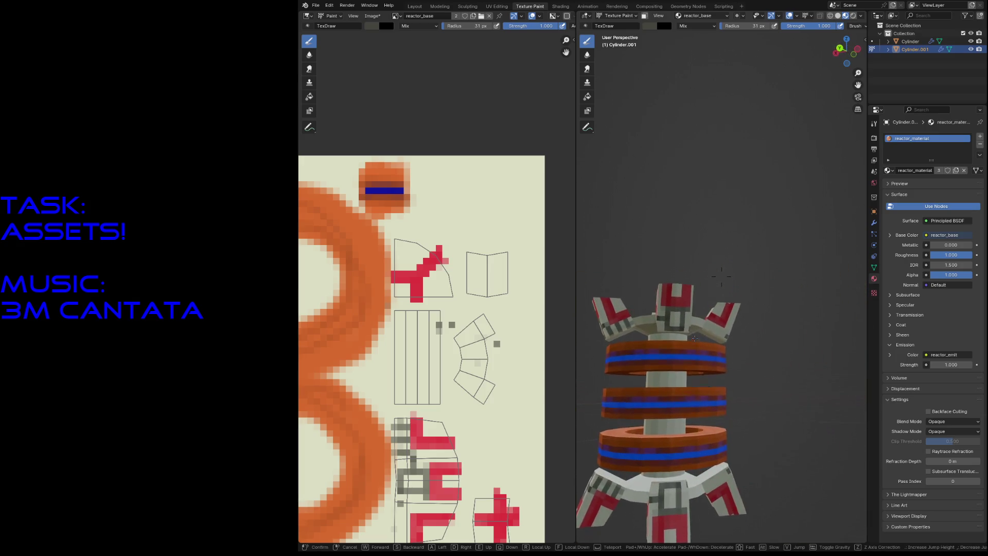
left_click(679, 349)
middle_click_drag(752, 355, 765, 348)
left_click_drag(765, 349, 820, 348)
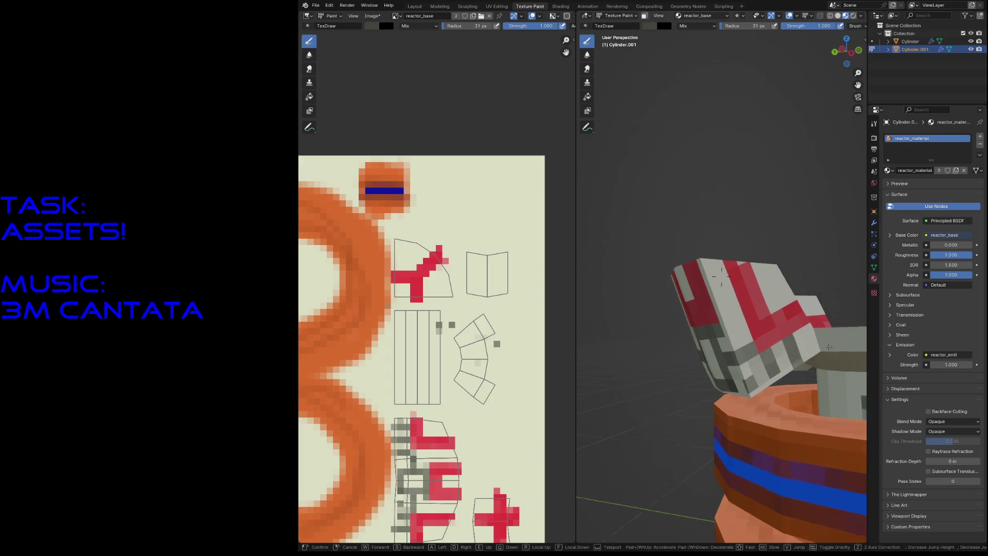
key("shift+grave")
left_click(841, 353)
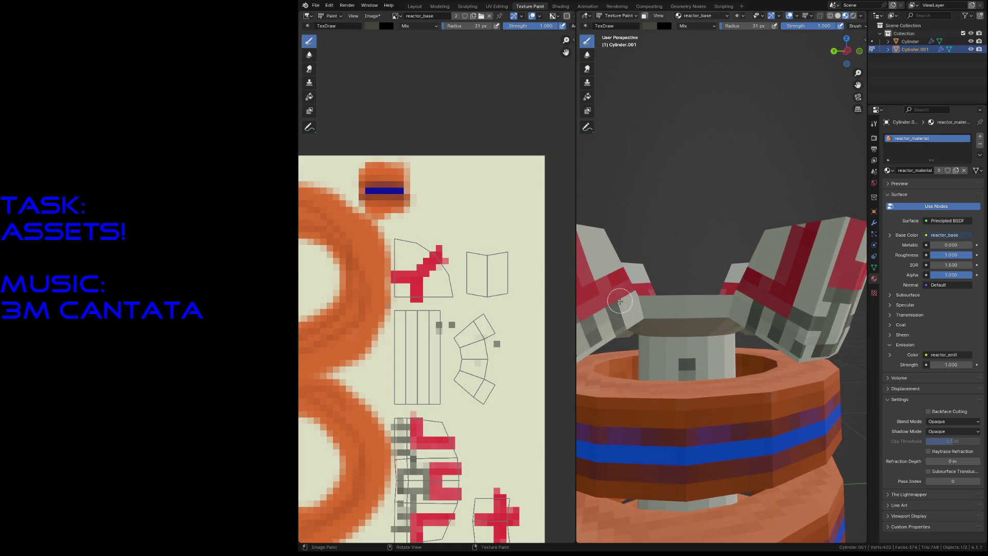
- Shade the core's texture island with grey dabs and strokes, darkening them further
scroll(622, 303, "down", 3)
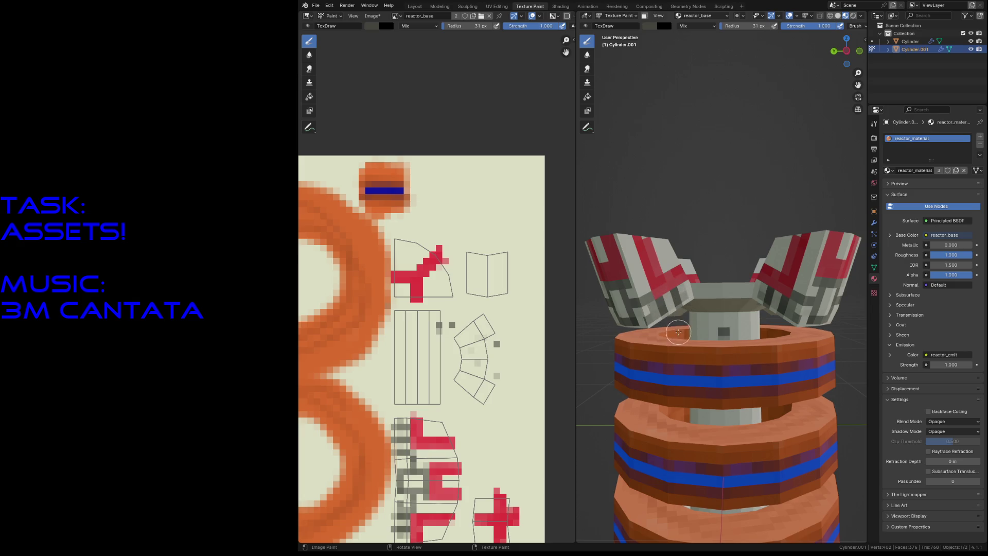
key("shift+grave")
key("w")
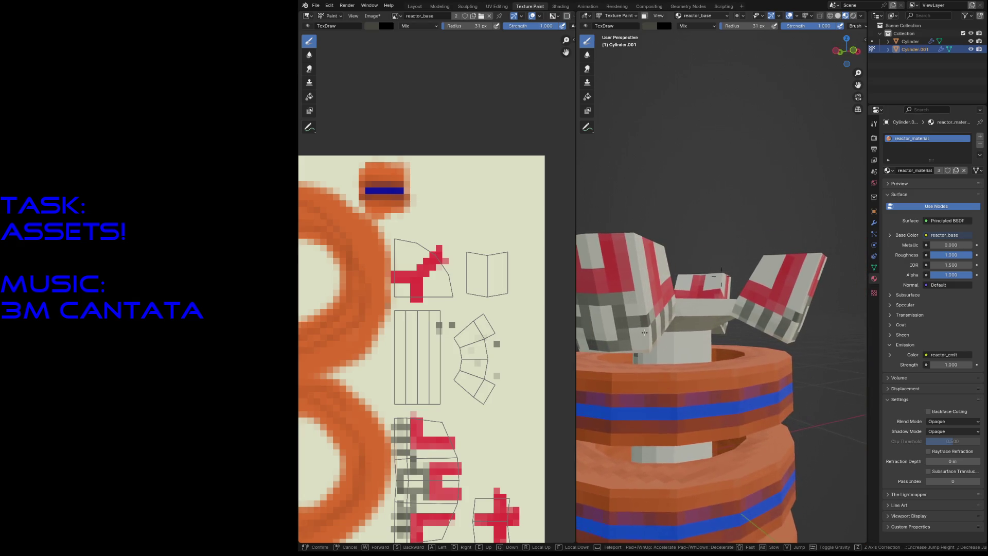
left_click(684, 319)
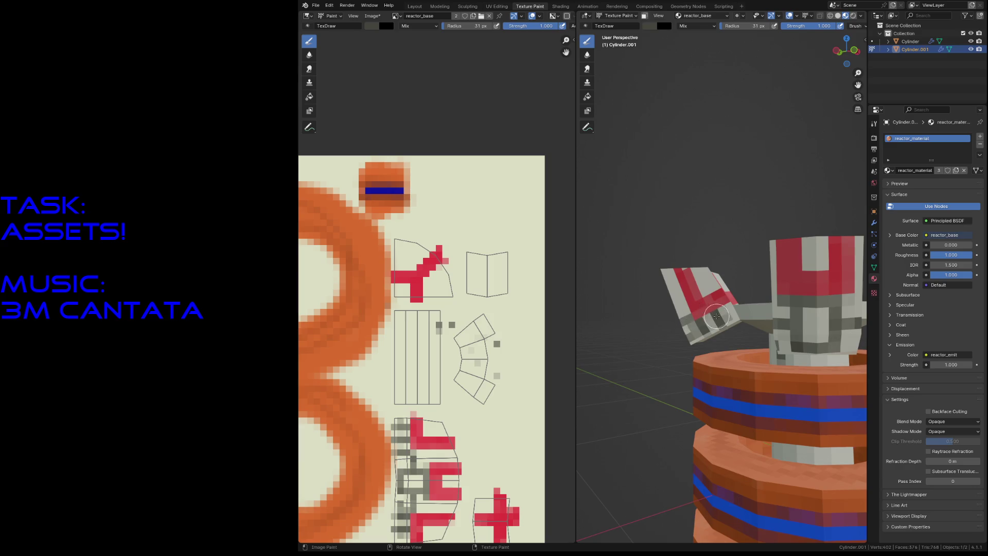
left_click(746, 312)
middle_click_drag(746, 313, 760, 313)
left_click(732, 323)
left_click(734, 329)
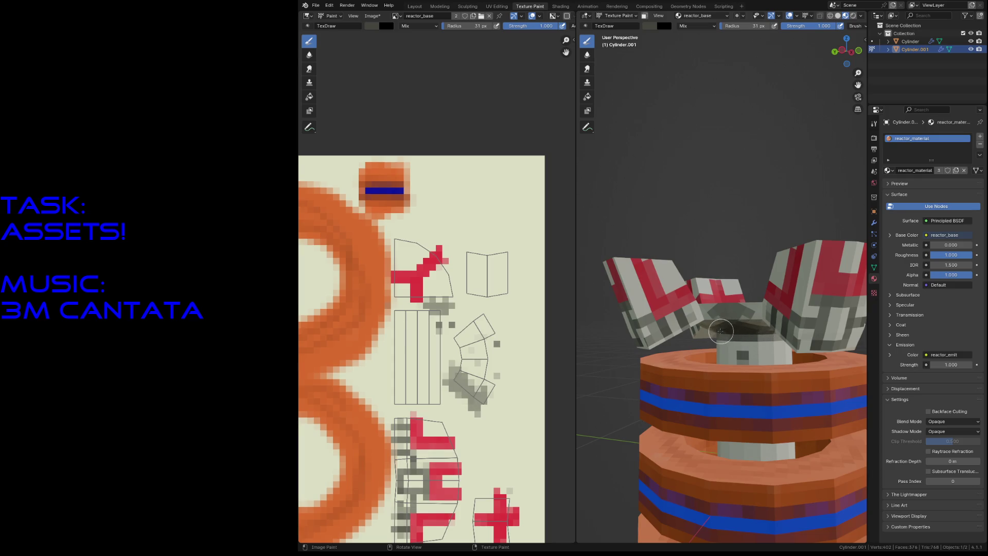
key("shift+grave")
left_click(718, 335)
mouse_move(692, 342)
left_mouse_down()
mouse_move(746, 353)
mouse_move(688, 349)
mouse_move(736, 350)
mouse_move(720, 348)
left_mouse_up()
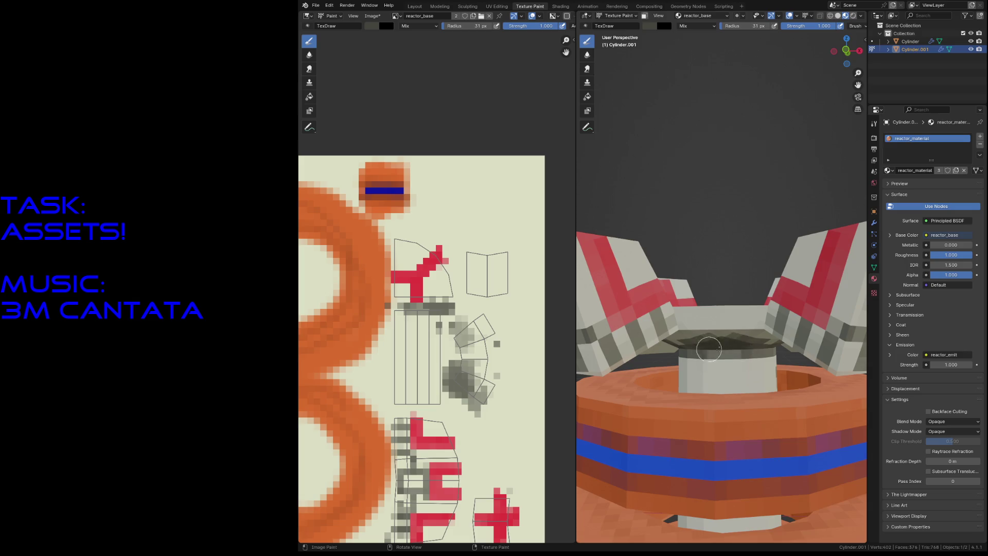
left_click(712, 349)
- Move in on the rings and sample their blue as the brush colour
key("shift+grave")
key("s")
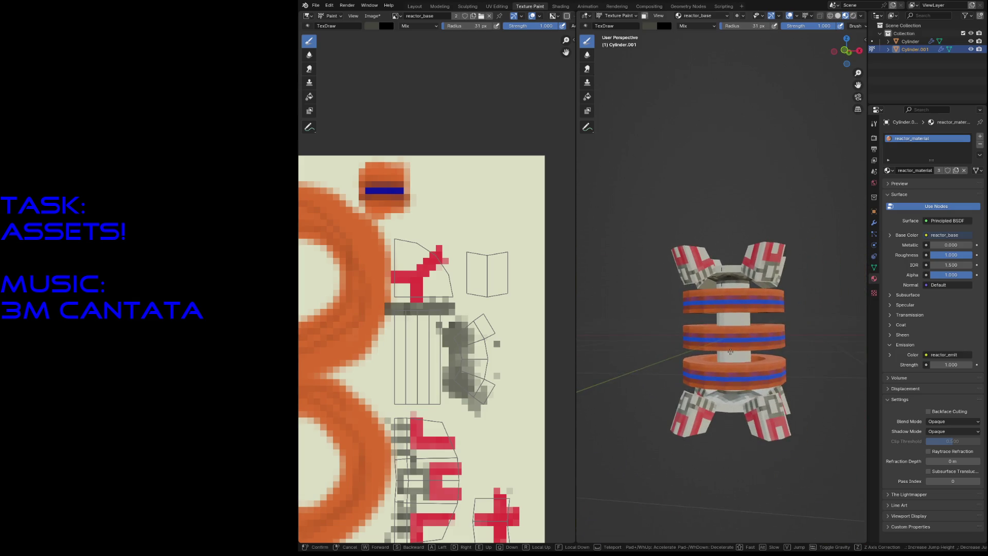
key("w")
left_click(700, 411)
key("s")
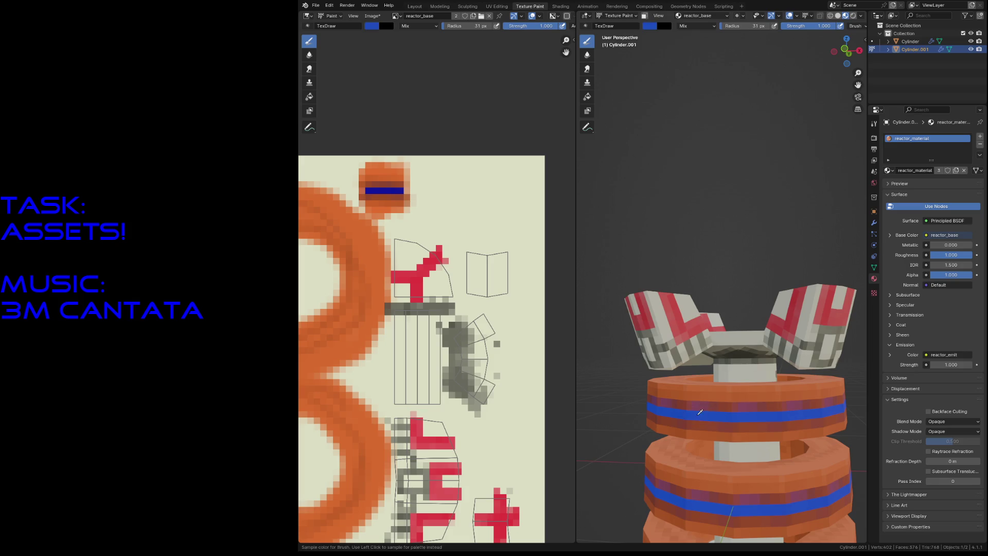
- Set the brush radius to 1 px and paint blue strokes up and down the core island
key("f")
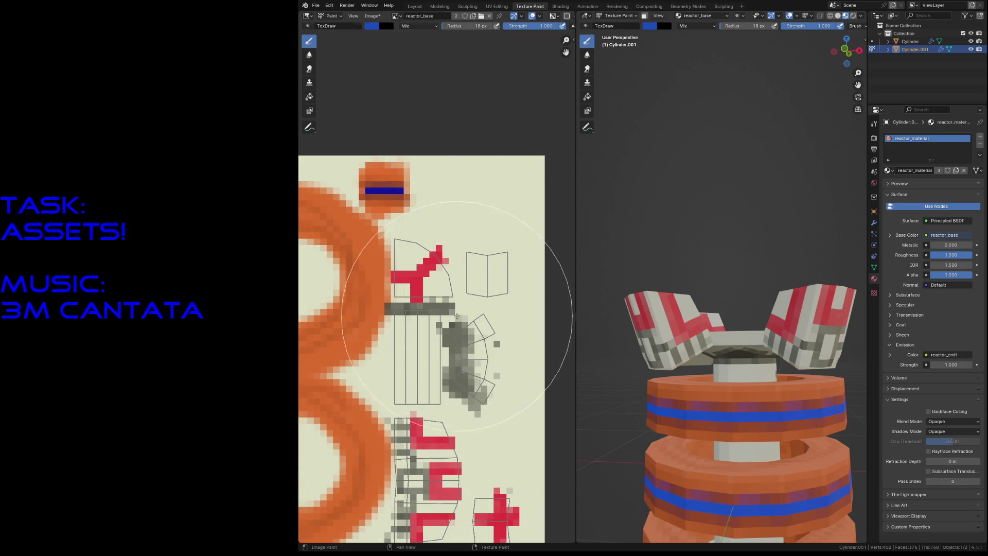
left_click(456, 316)
mouse_move(403, 369)
left_mouse_down()
mouse_move(402, 381)
mouse_move(400, 335)
mouse_move(397, 393)
left_mouse_up()
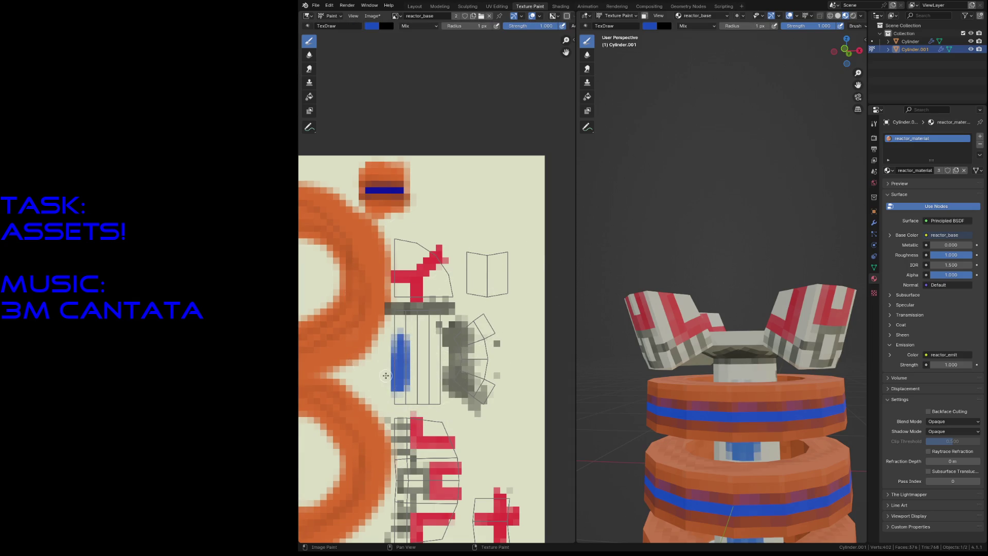
left_click_drag(404, 359, 400, 330)
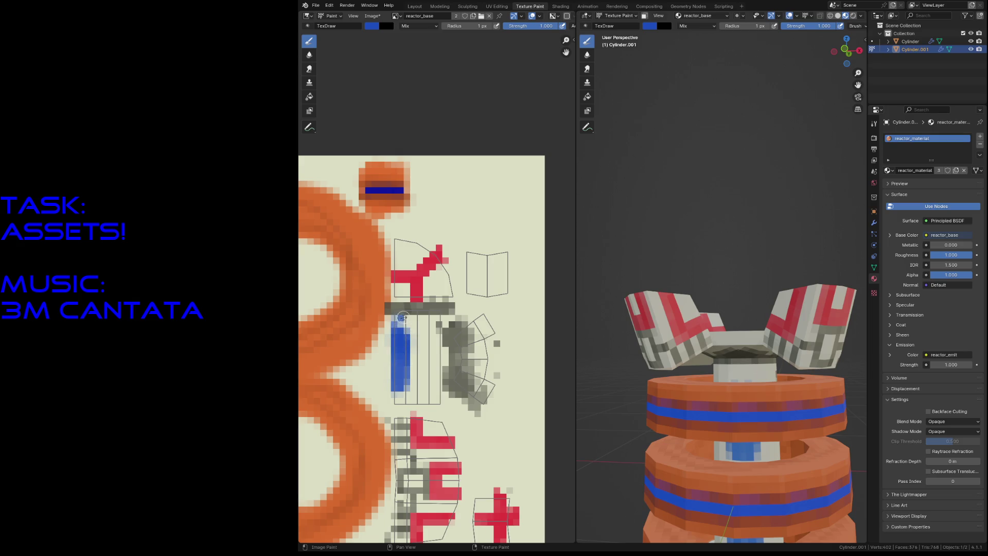
- Outline the core island and fill its remaining gaps until it is solid blue
mouse_move(439, 316)
left_mouse_down()
mouse_move(440, 399)
mouse_move(392, 403)
mouse_move(405, 375)
mouse_move(408, 393)
mouse_move(413, 387)
mouse_move(398, 392)
mouse_move(432, 357)
left_mouse_up()
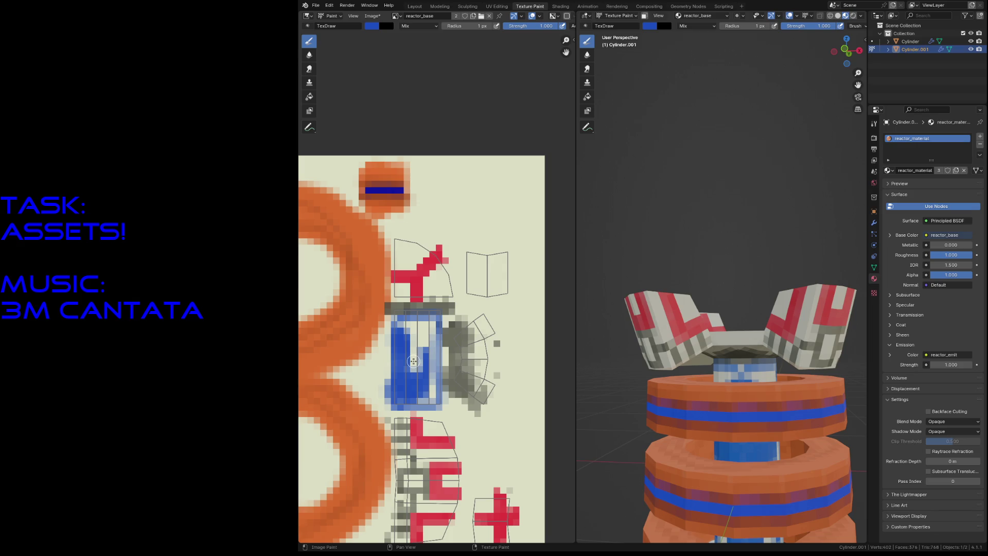
mouse_move(405, 362)
left_mouse_down()
mouse_move(411, 344)
mouse_move(422, 360)
mouse_move(414, 335)
mouse_move(429, 339)
mouse_move(412, 359)
left_mouse_up()
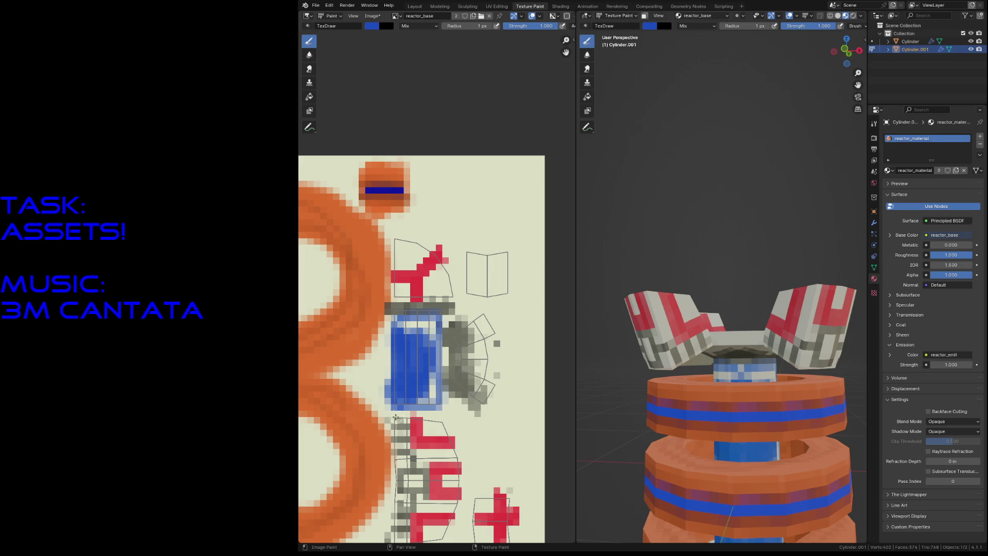
mouse_move(408, 342)
left_mouse_down()
mouse_move(401, 330)
mouse_move(429, 323)
left_mouse_up()
left_click_drag(430, 376, 437, 373)
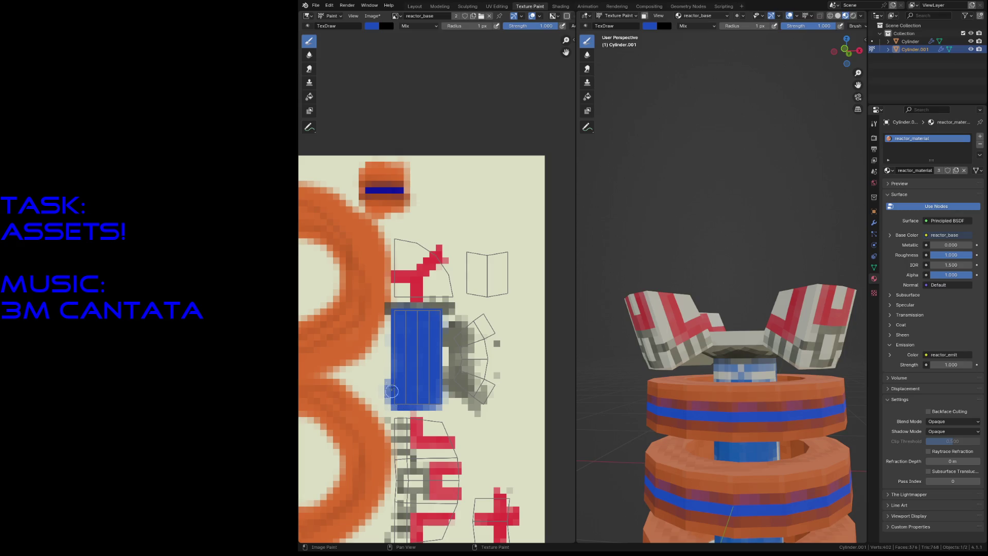
left_click_drag(435, 399, 397, 403)
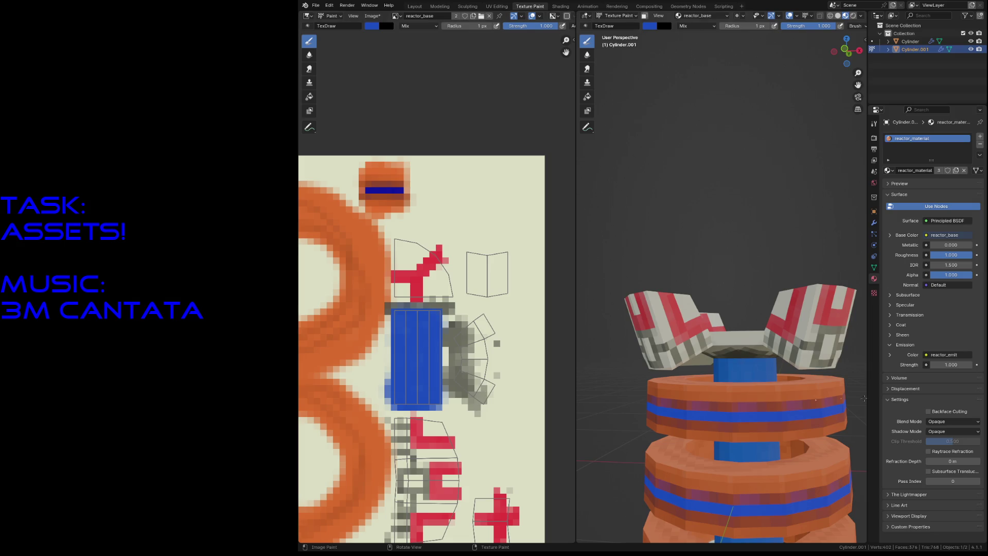
key("shift+grave")
- Pull the view back from the reactor and start sampling a new brush colour
key("s")
key("w")
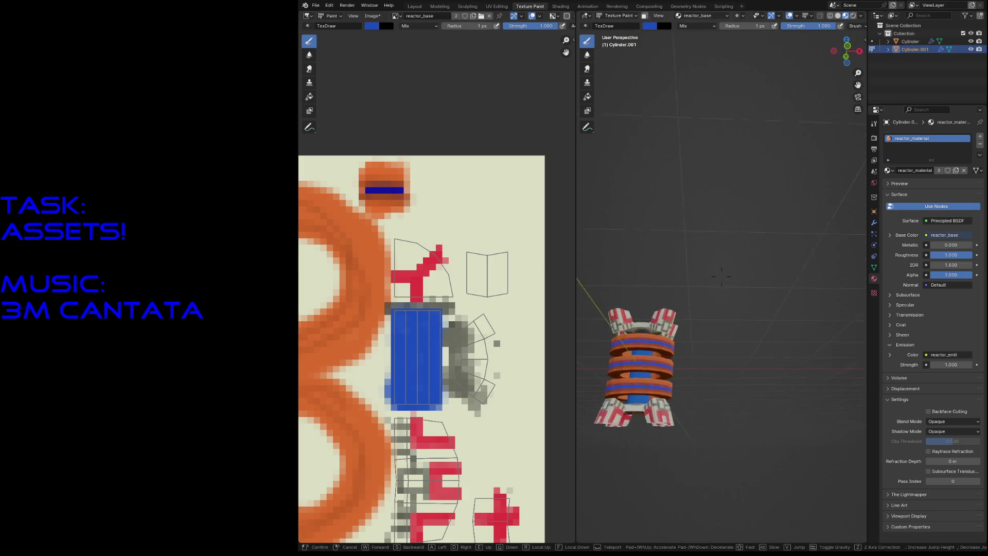
key("s")
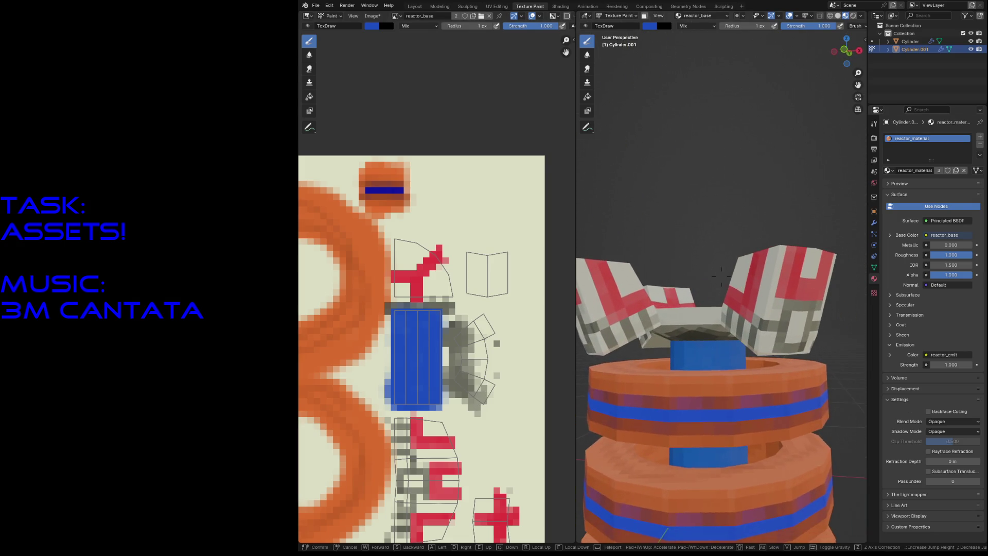
left_click(727, 396)
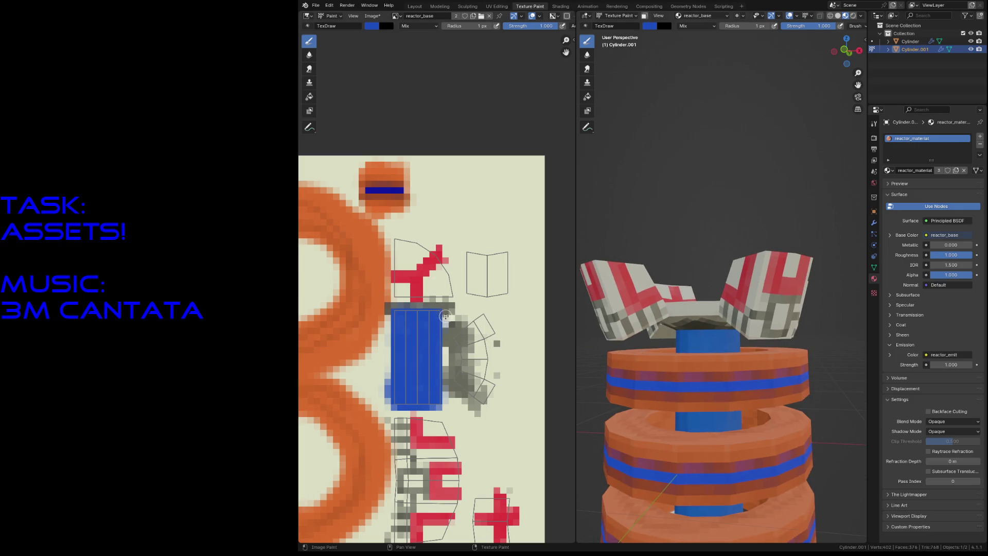
key("s")
- Paint a mauve-pink line on the blue block's top edge, undo the bottom line, and save
key("s")
left_click_drag(395, 312, 441, 312)
left_click_drag(396, 401, 442, 403)
key("ctrl+z")
key("s")
key("ctrl+s")
left_click(395, 16)
- Switch to reactor_emit, paint the core island blue, and save reactor.blend
left_click(401, 36)
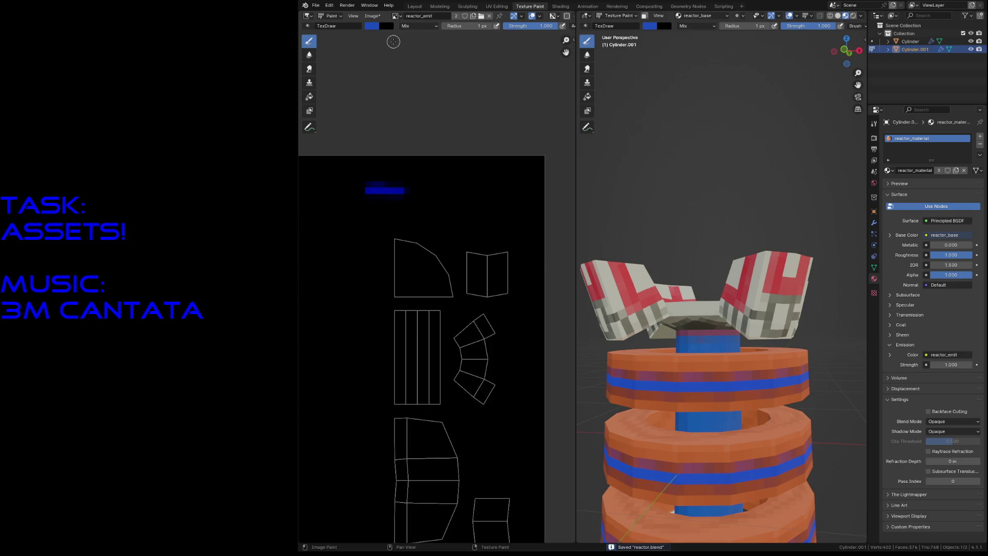
mouse_move(400, 337)
left_mouse_down()
mouse_move(401, 391)
mouse_move(399, 383)
mouse_move(414, 396)
mouse_move(411, 379)
mouse_move(430, 380)
mouse_move(429, 345)
mouse_move(438, 380)
mouse_move(437, 344)
mouse_move(410, 352)
mouse_move(395, 326)
mouse_move(433, 330)
mouse_move(441, 321)
left_mouse_up()
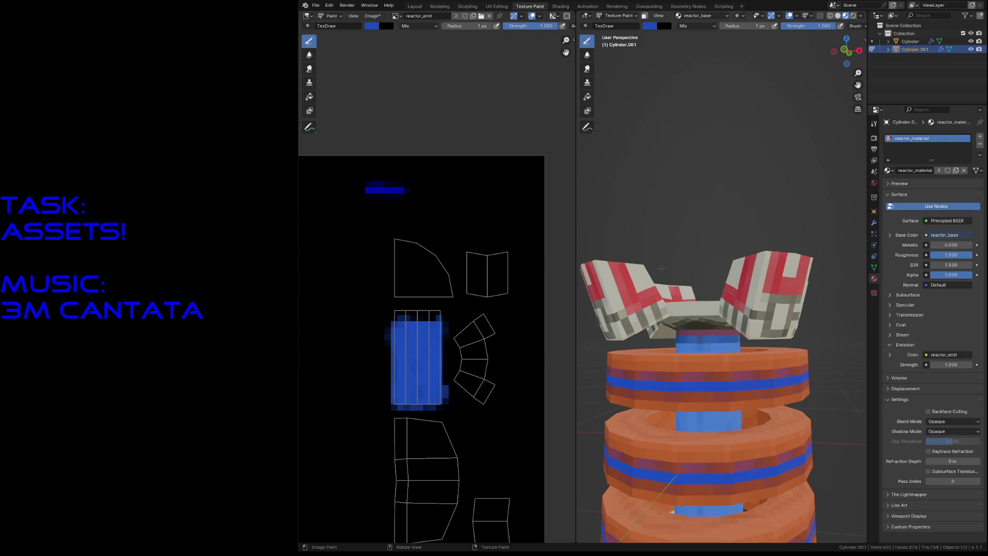
key("shift+grave")
key("w")
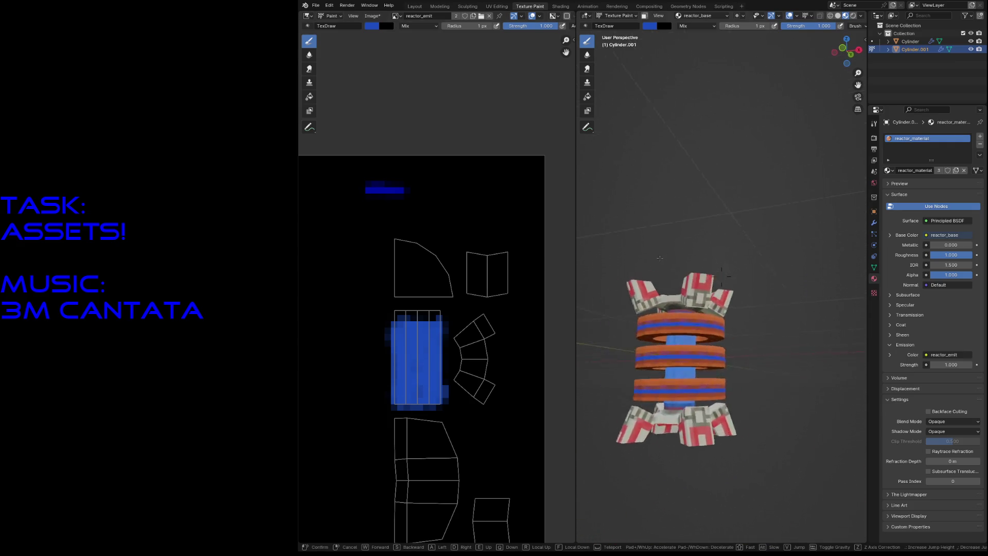
key("s")
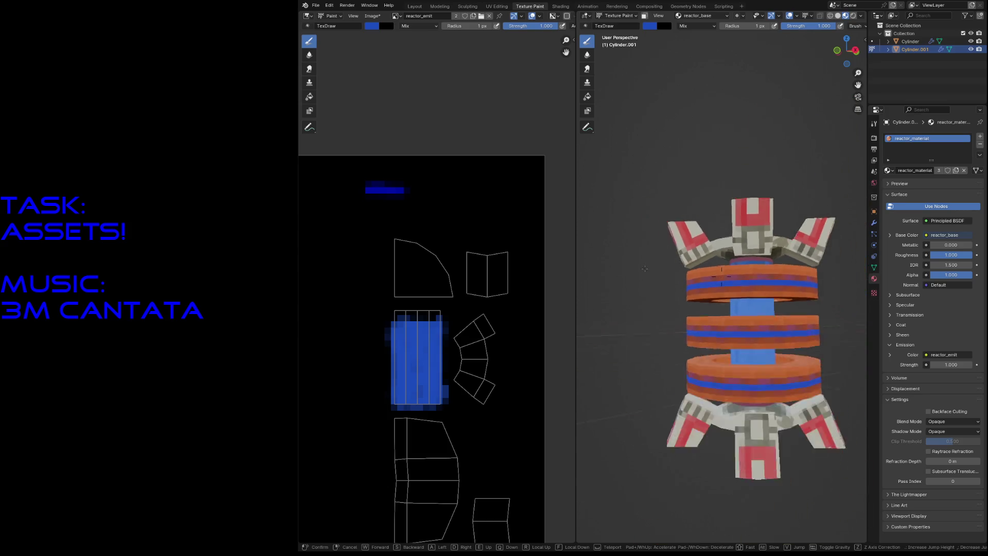
key("w")
key("s")
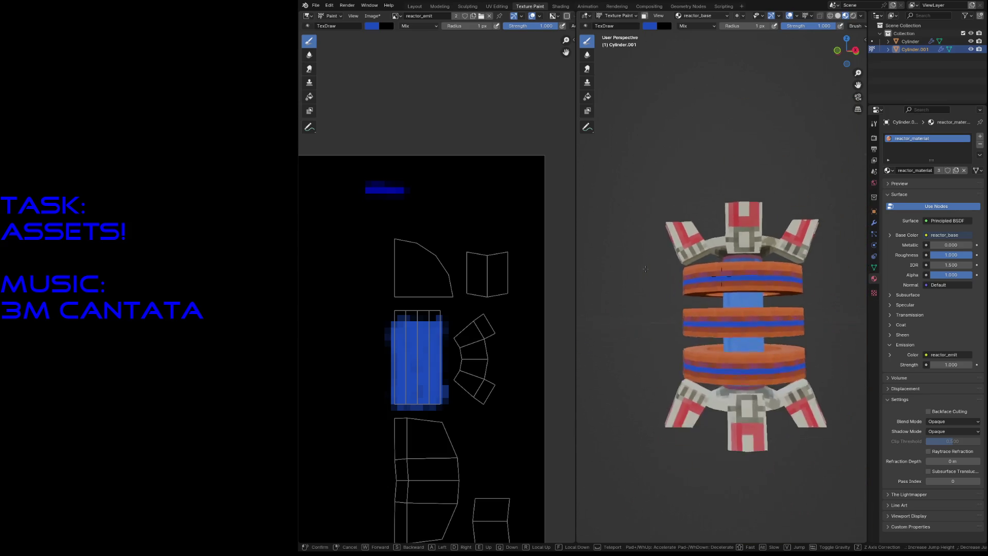
key("w")
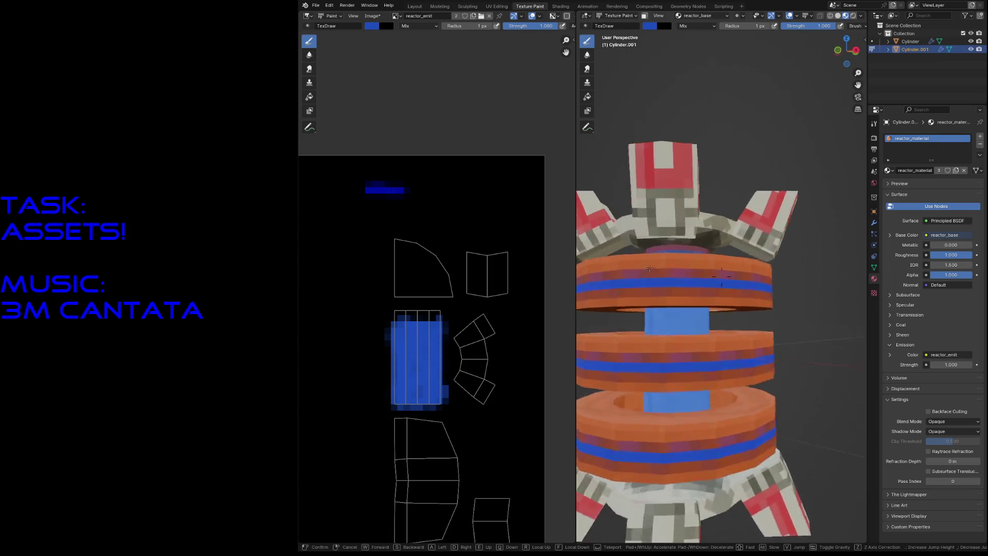
left_click(668, 276)
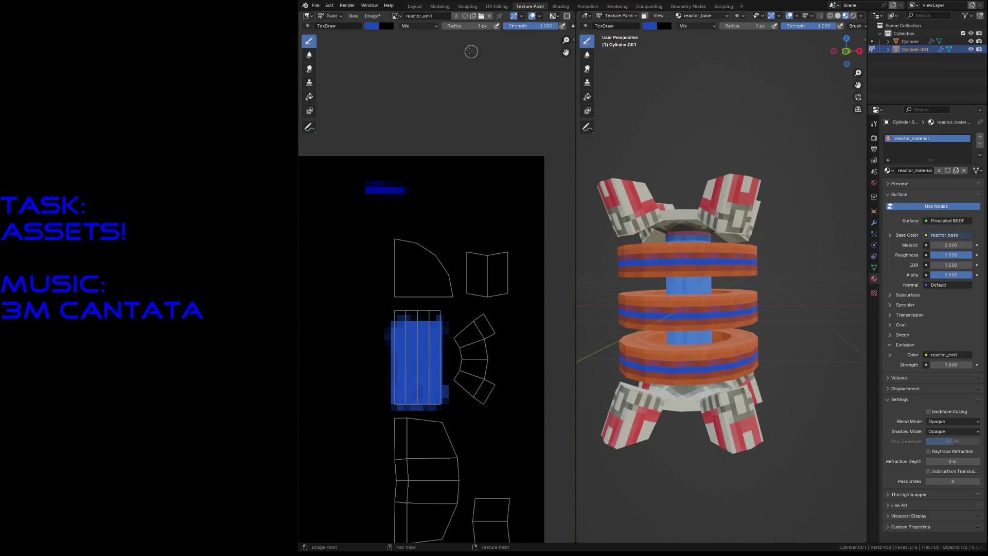
key("ctrl+s")
- Set the paint texture slot back to reactor_base
left_click(395, 15)
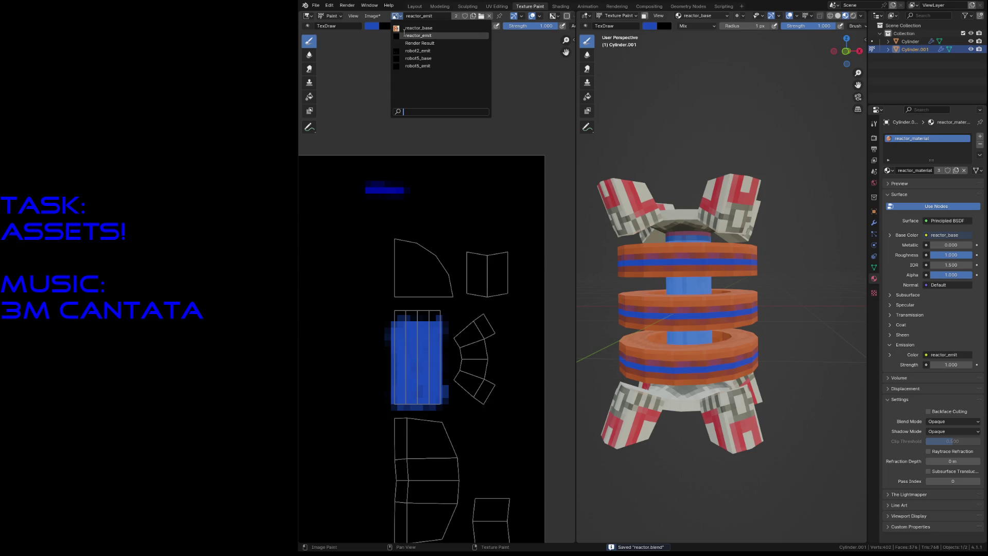
left_click(684, 16)
left_click(682, 48)
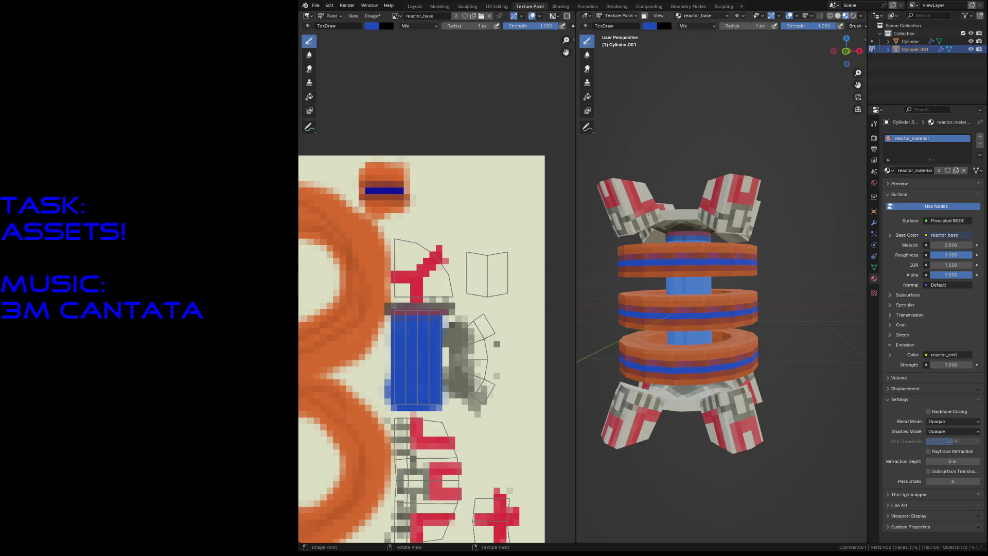
- Sample a light grey from the model, save, and set the brush size to 20 px
key("shift+grave")
key("s")
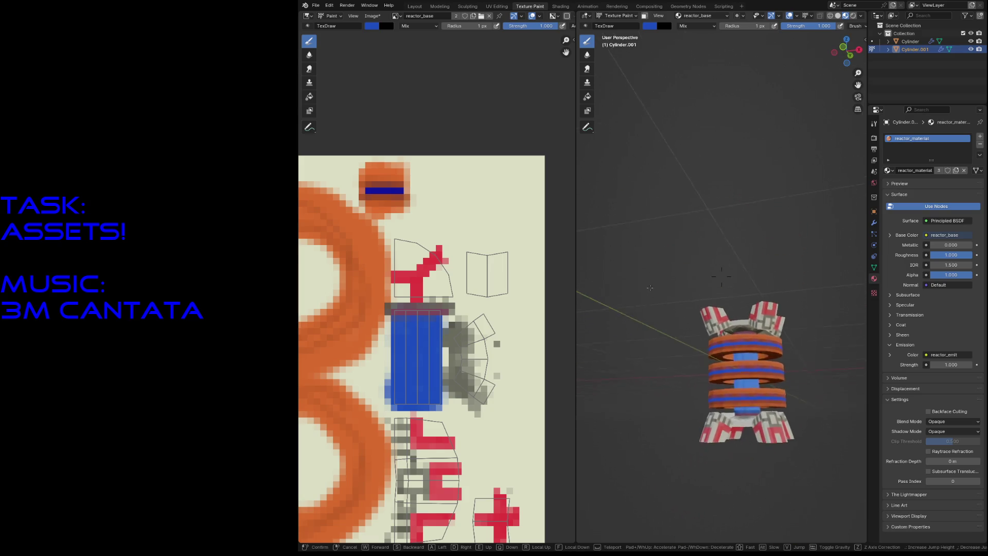
key("w")
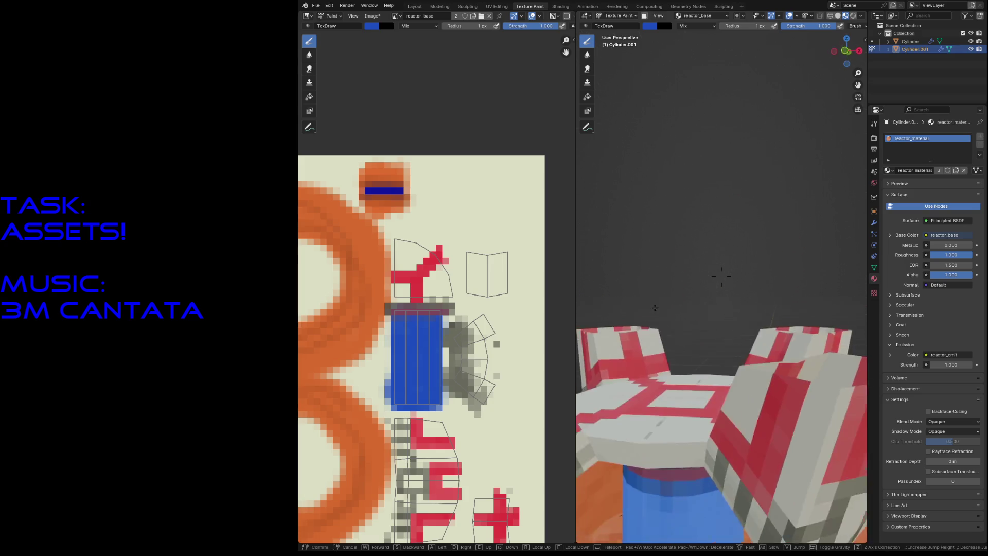
left_click(652, 313)
key("s")
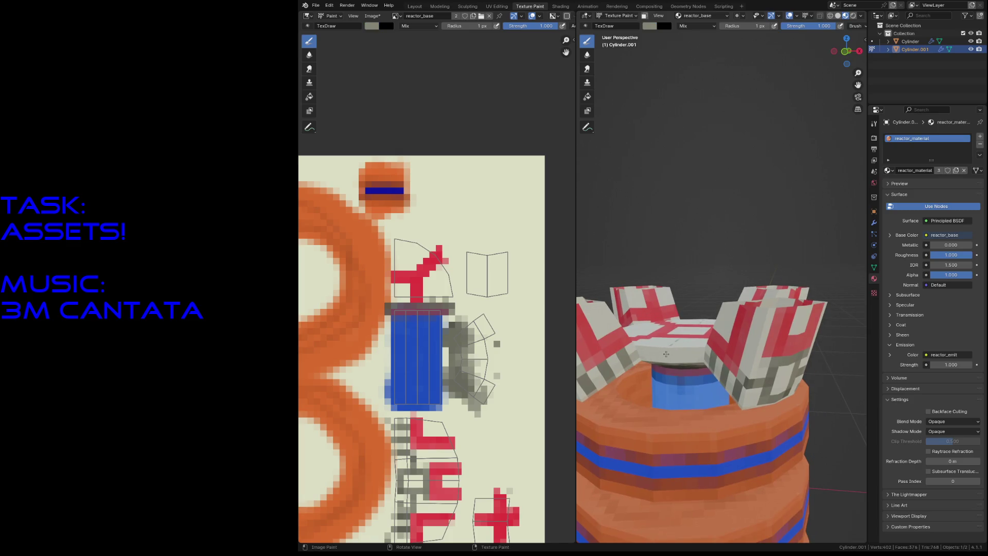
key("w")
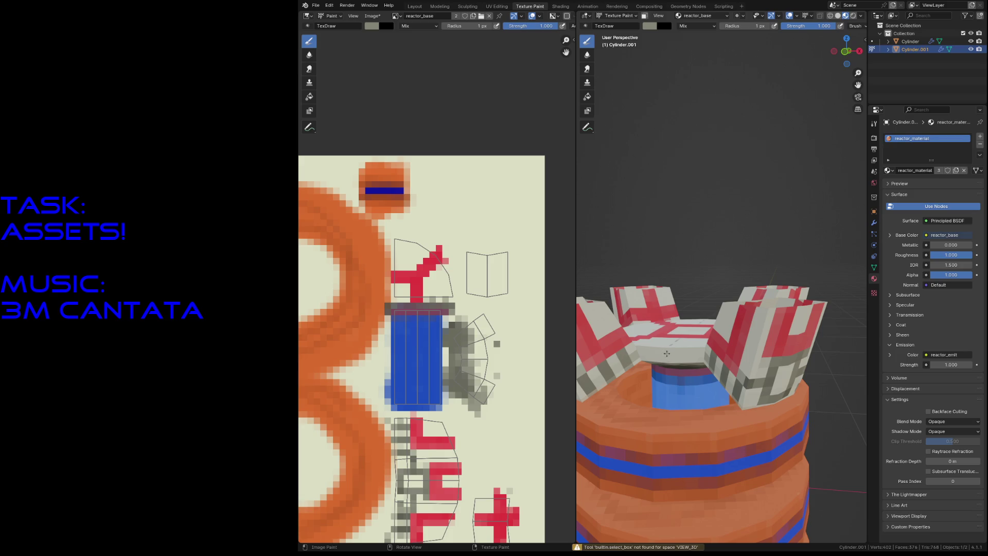
key("ctrl+s")
type("f20")
key("Return")
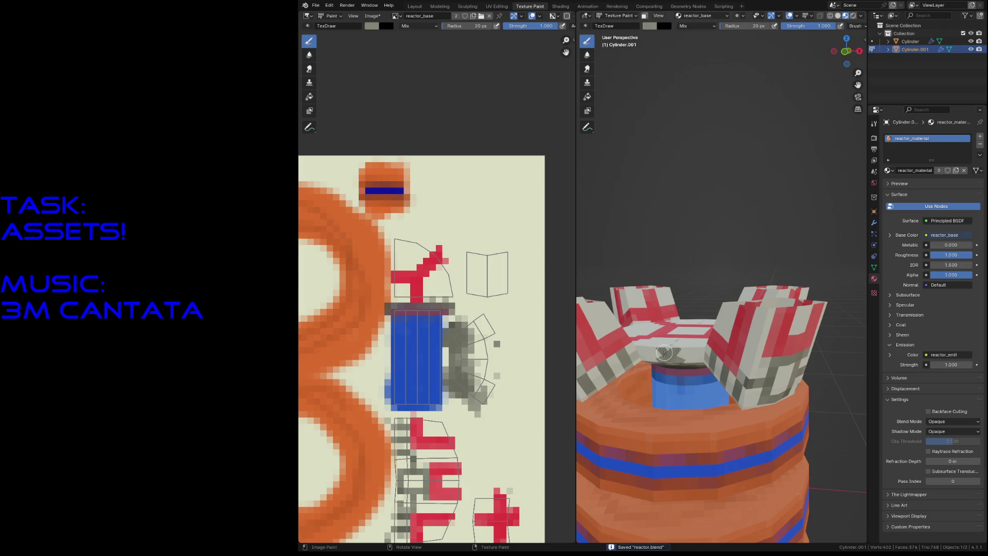
- Dab grey paint along the core's rim and onto the reactor's top
middle_click_drag(664, 351, 647, 352)
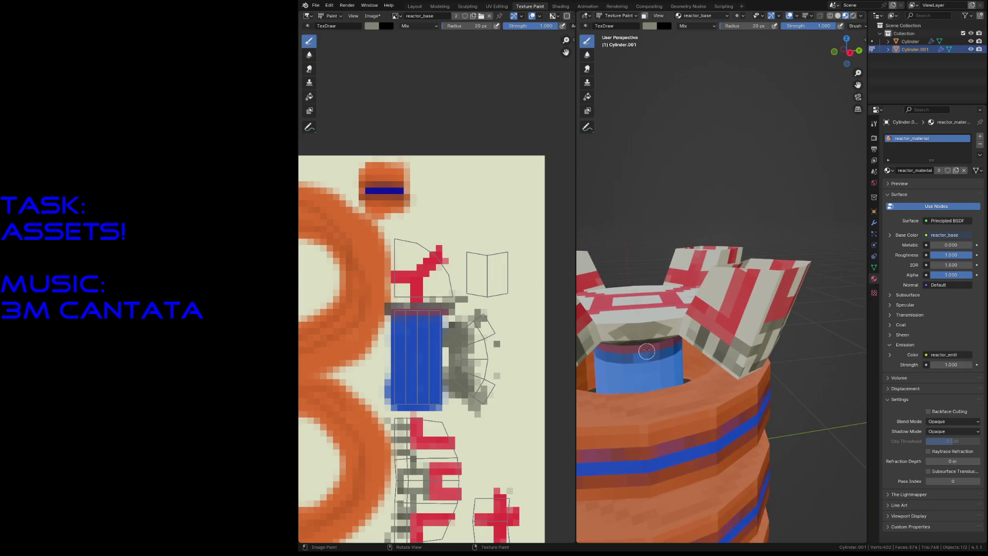
left_click(638, 316)
left_click_drag(638, 316, 644, 319)
key("shift+grave")
key("w")
key("Escape")
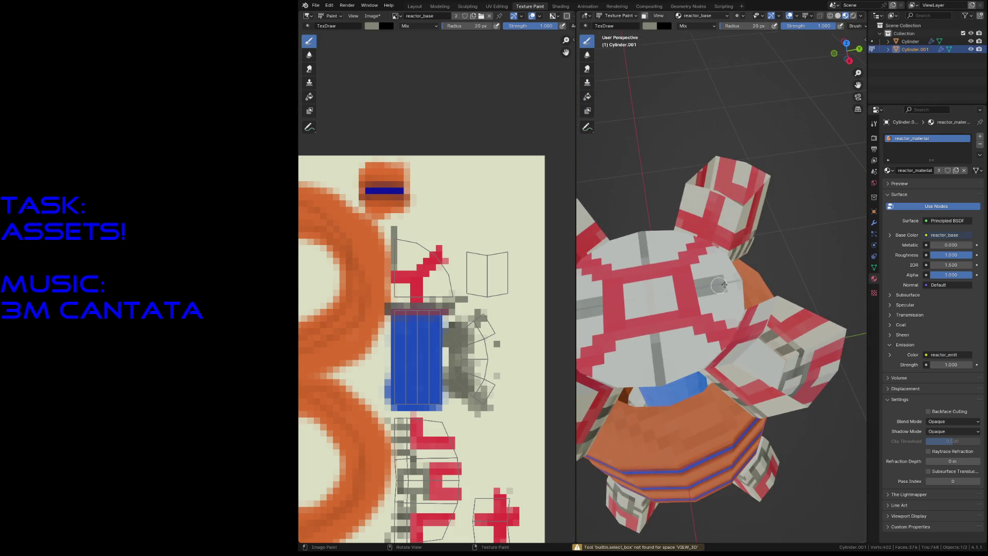
left_click(714, 285)
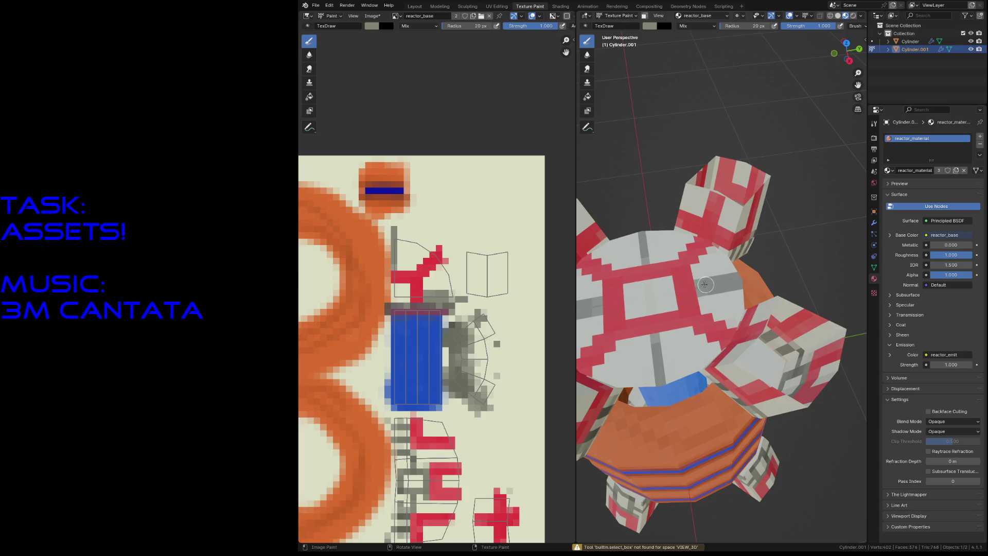
- Fly up to the reactor's top and bring up the brush colour picker
scroll(706, 285, "down", 6)
middle_click_drag(705, 285, 677, 269)
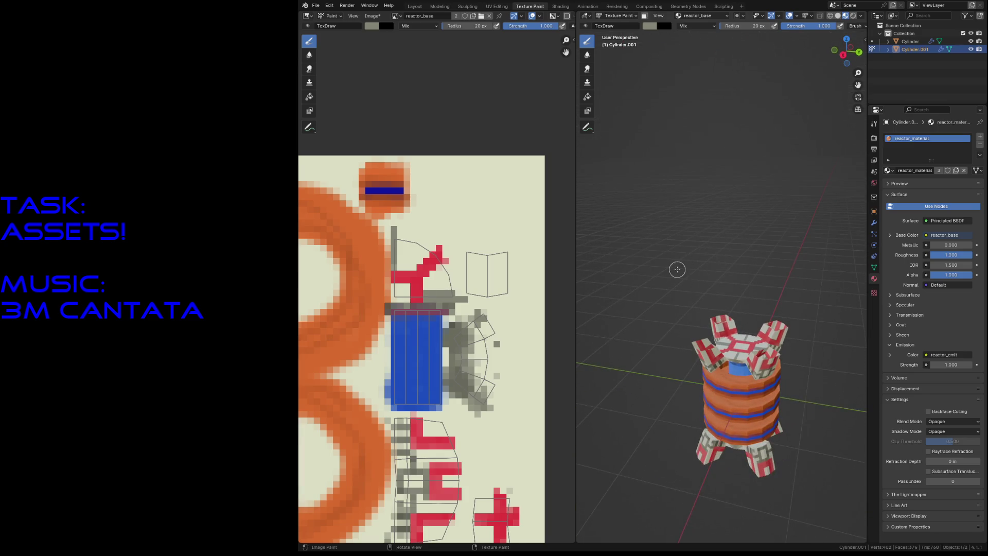
key("shift+grave")
key("w")
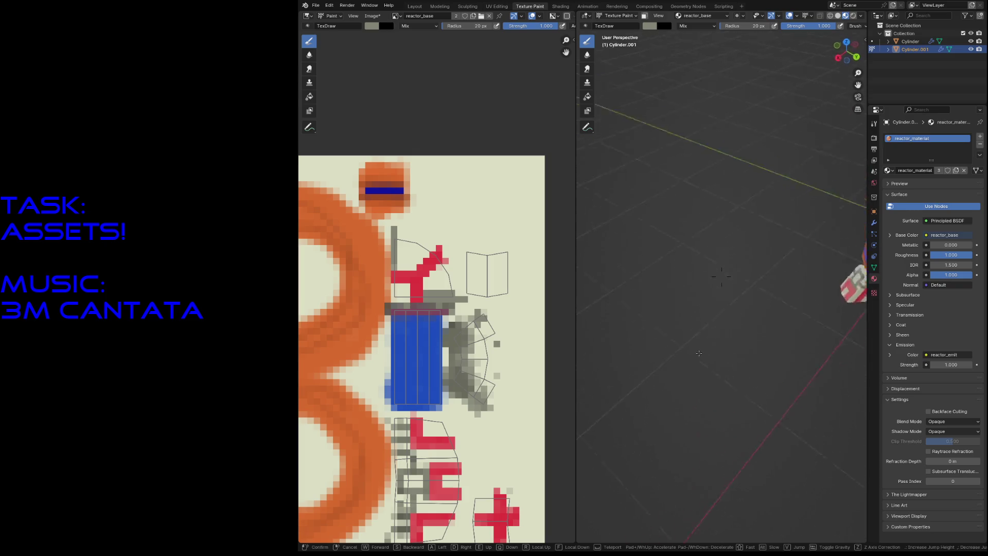
key("w")
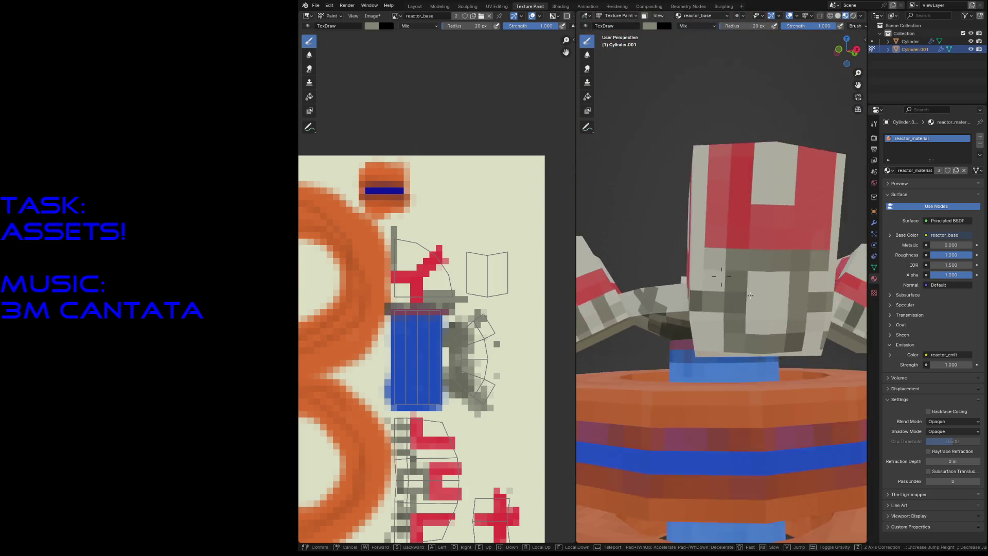
left_click(740, 300)
left_click(649, 27)
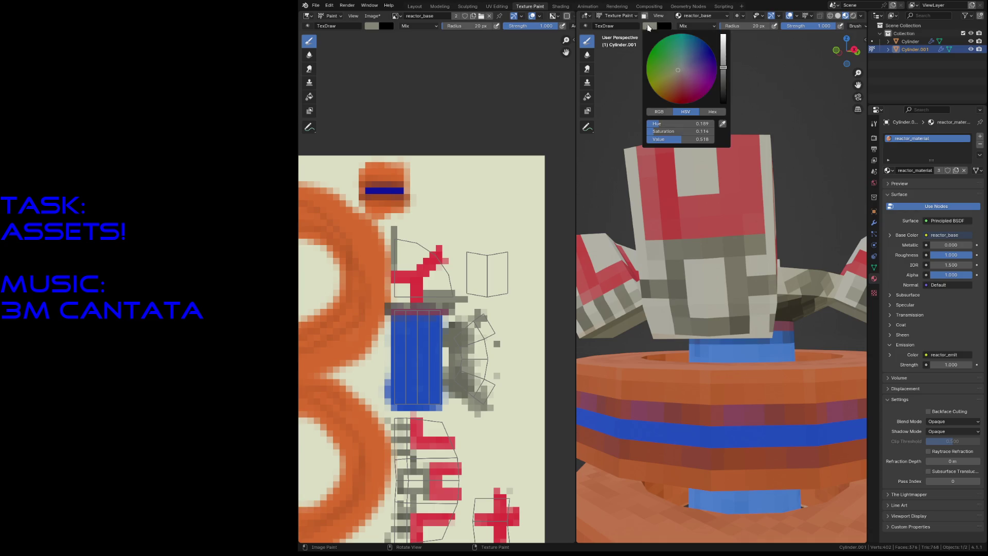
- Set the brush colour to black and paint black patches and mirrored stripes on both arms
left_click_drag(727, 93, 725, 105)
mouse_move(704, 271)
left_mouse_down()
mouse_move(695, 265)
mouse_move(718, 309)
mouse_move(710, 288)
mouse_move(708, 295)
left_mouse_up()
key("shift+grave")
key("s")
key("w")
left_click(687, 291)
mouse_move(618, 357)
left_mouse_down()
mouse_move(615, 367)
mouse_move(642, 345)
mouse_move(624, 350)
left_mouse_up()
left_click_drag(803, 369, 818, 378)
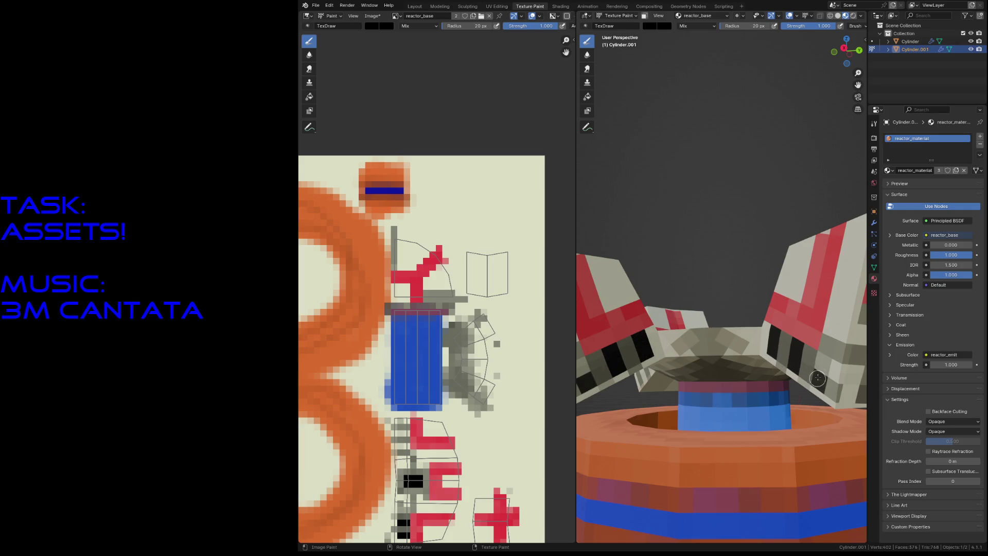
- Walk around the reactor to inspect the painted arms, then save reactor.blend
key("shift+grave")
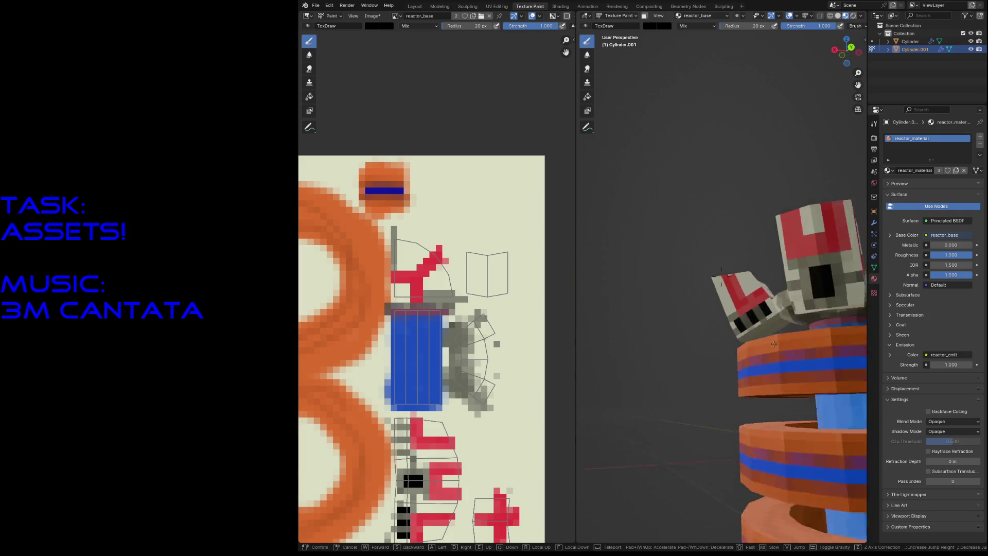
key("w")
left_click(719, 349)
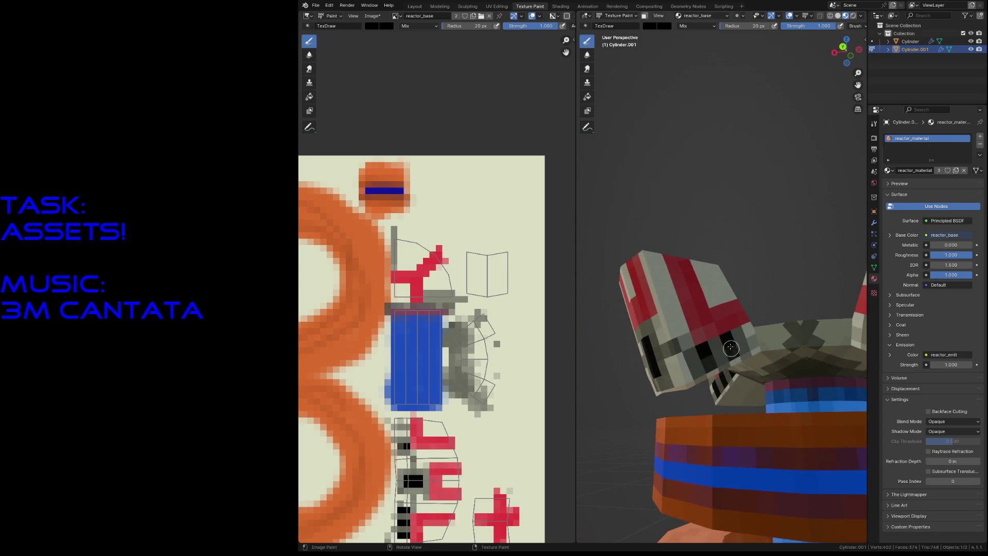
key("shift+grave")
key("s")
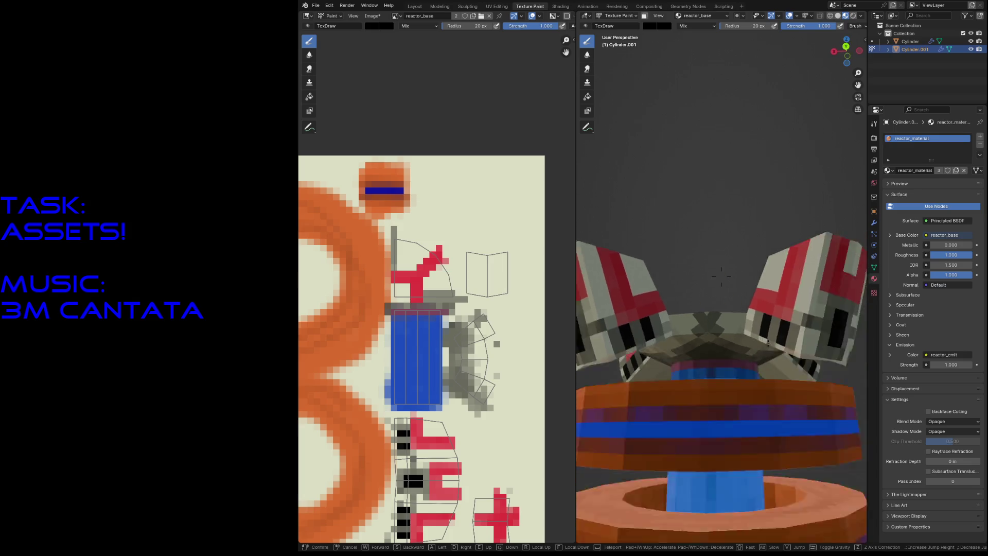
key("w")
key("s")
key("w")
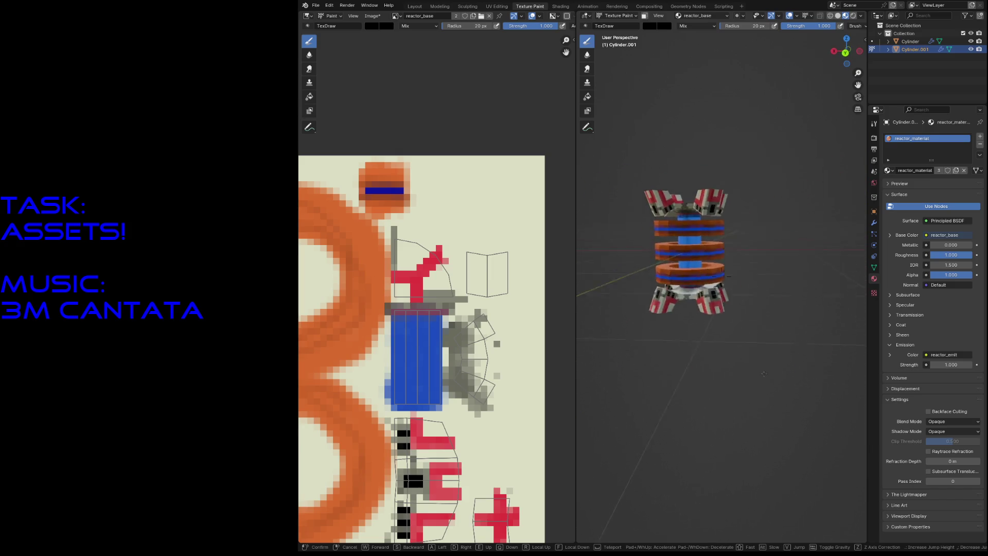
key("s")
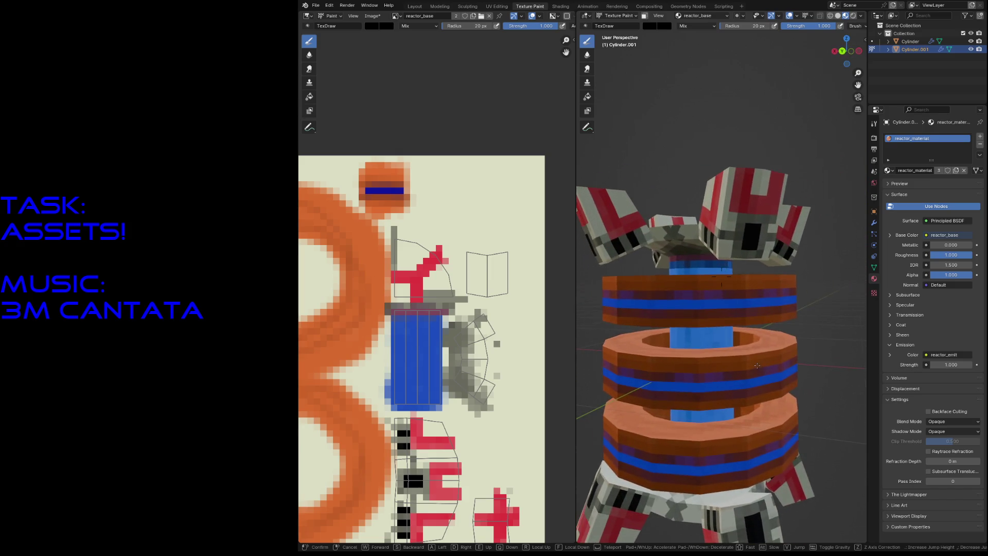
key("w")
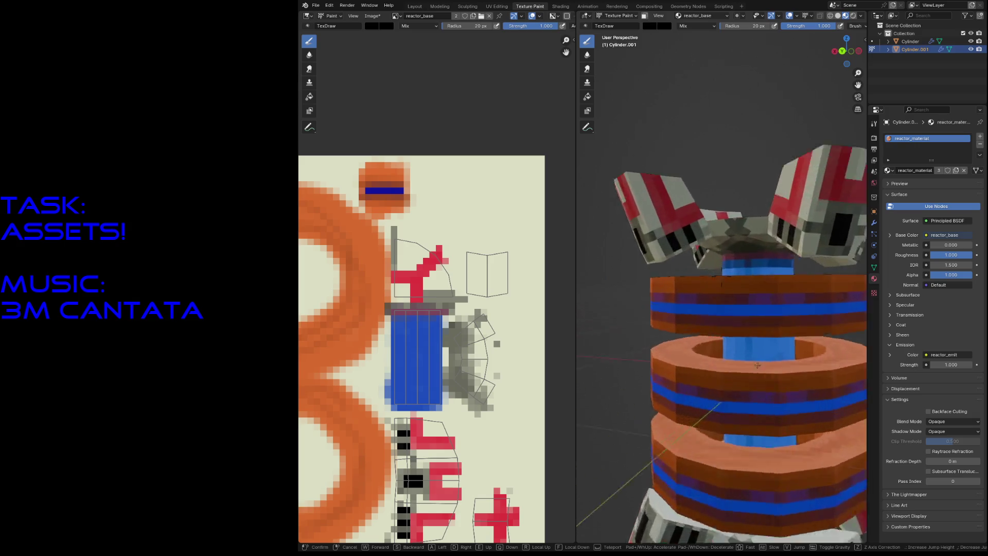
key("s")
key("w")
key("w")
left_click(755, 367)
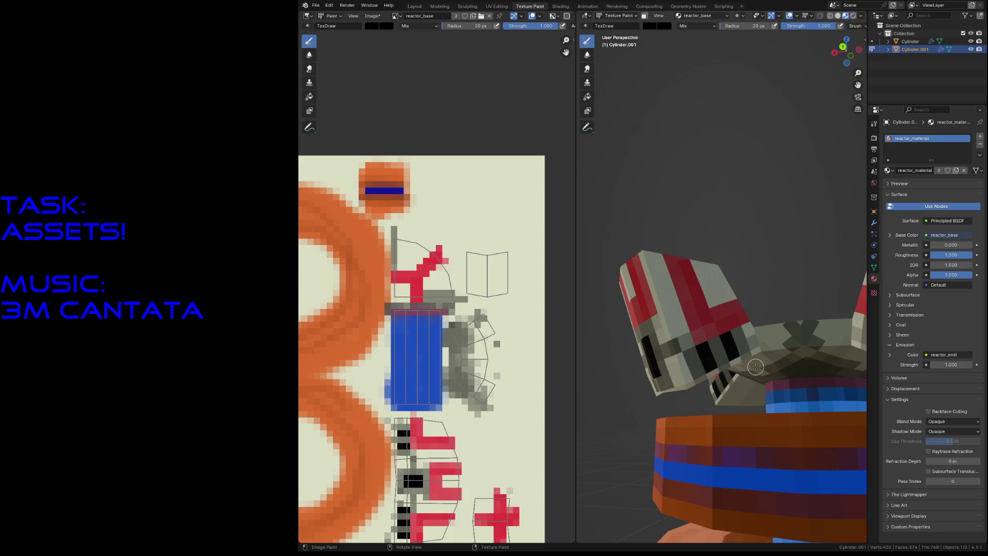
key("ctrl+s")
- Walk in for a close-up of the painted reactor, then switch to the UV Editing workspace
key("shift+grave")
key("s")
key("w")
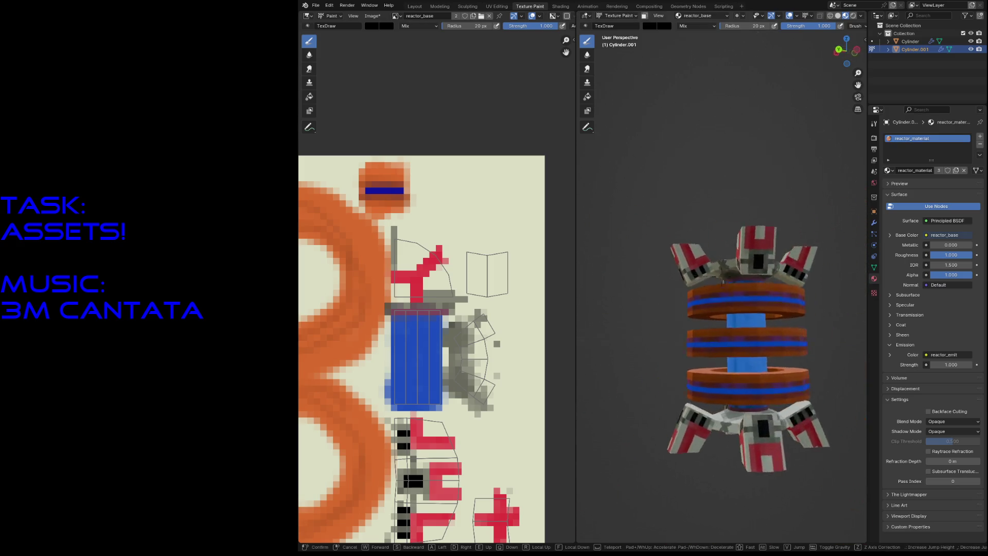
key("Escape")
scroll(396, 209, "down", 5)
scroll(391, 154, "up", 5)
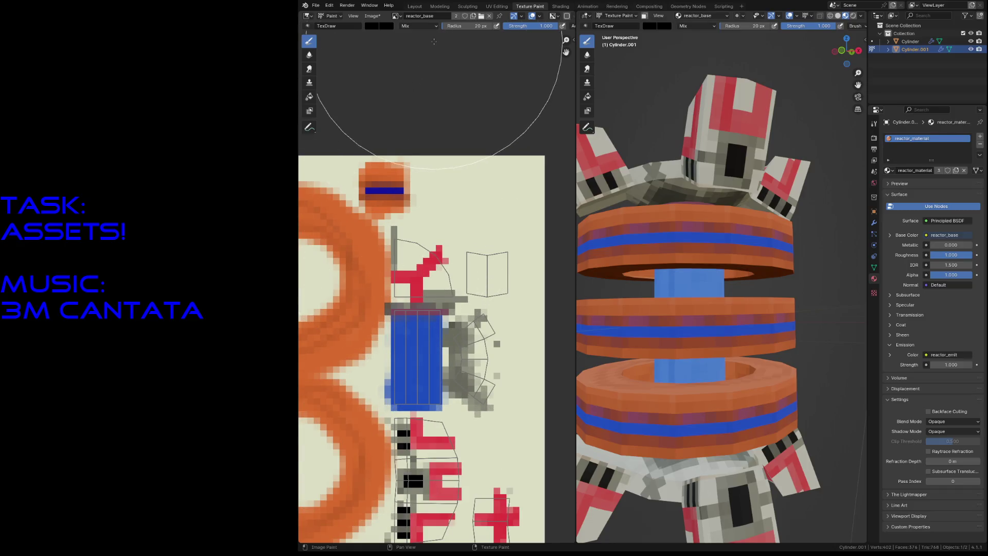
left_click(497, 7)
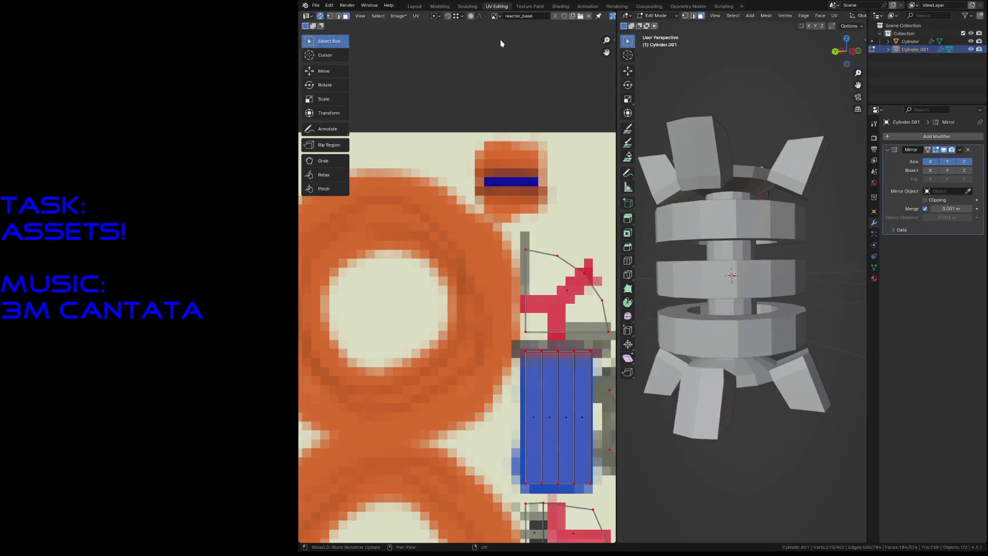
- Edit the rings object Cylinder and snap its cap UV face to the texture's pixels
key("Tab")
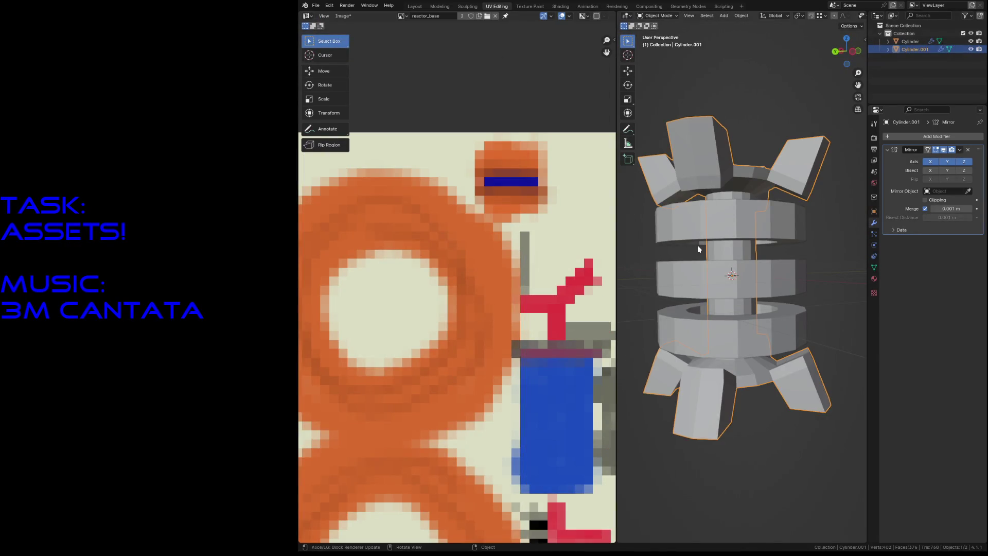
left_click(697, 245)
key("Tab")
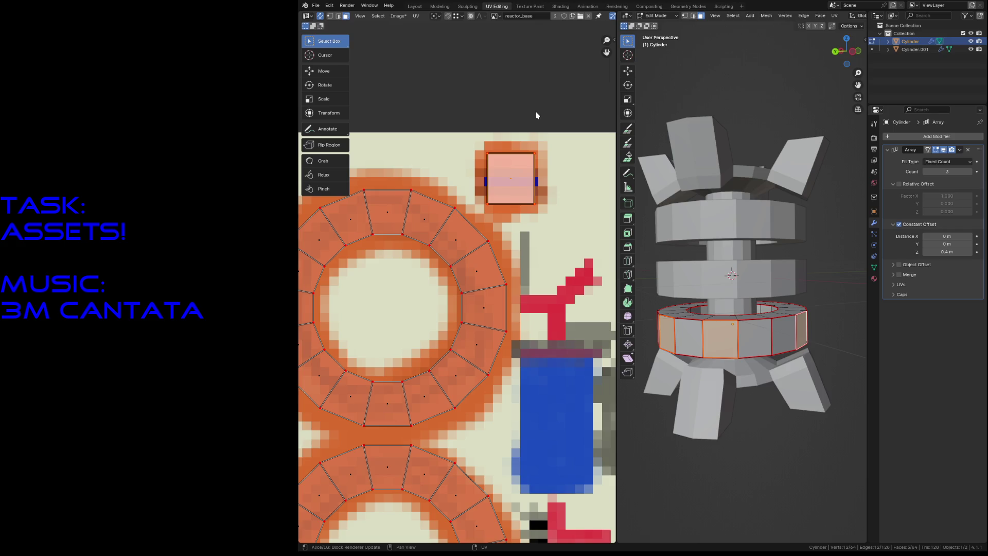
scroll(536, 113, "up", 2)
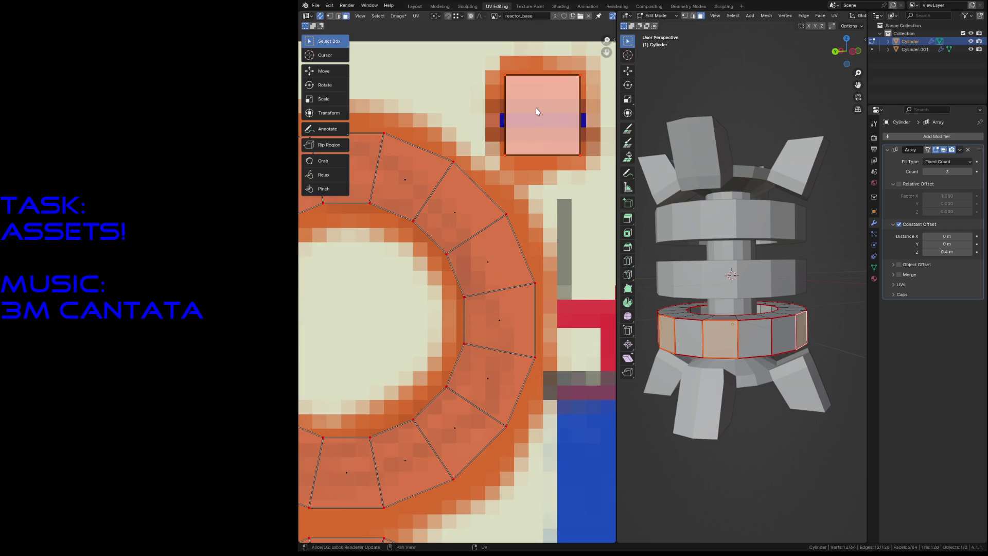
middle_click_drag(535, 107, 462, 190)
right_click(443, 141)
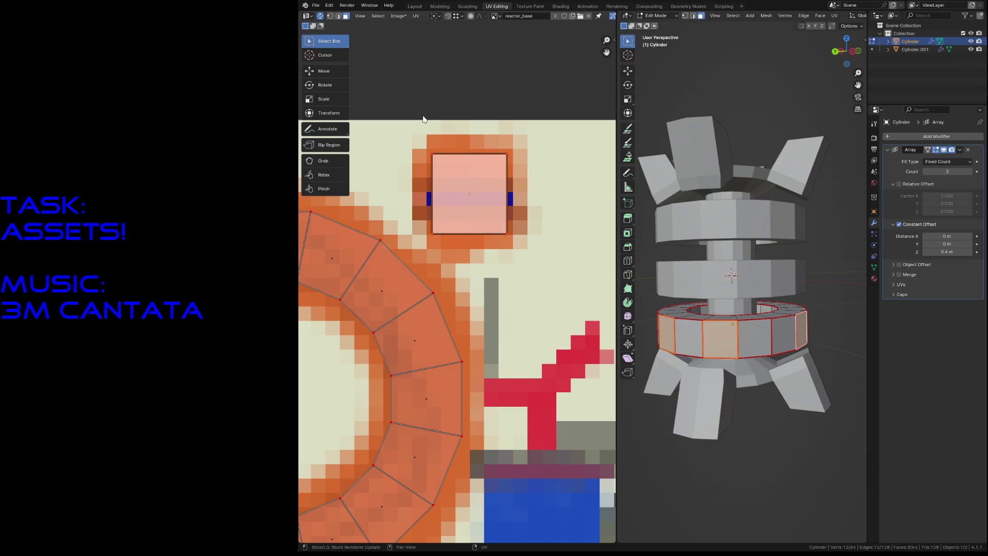
left_click(446, 103)
left_click(468, 199)
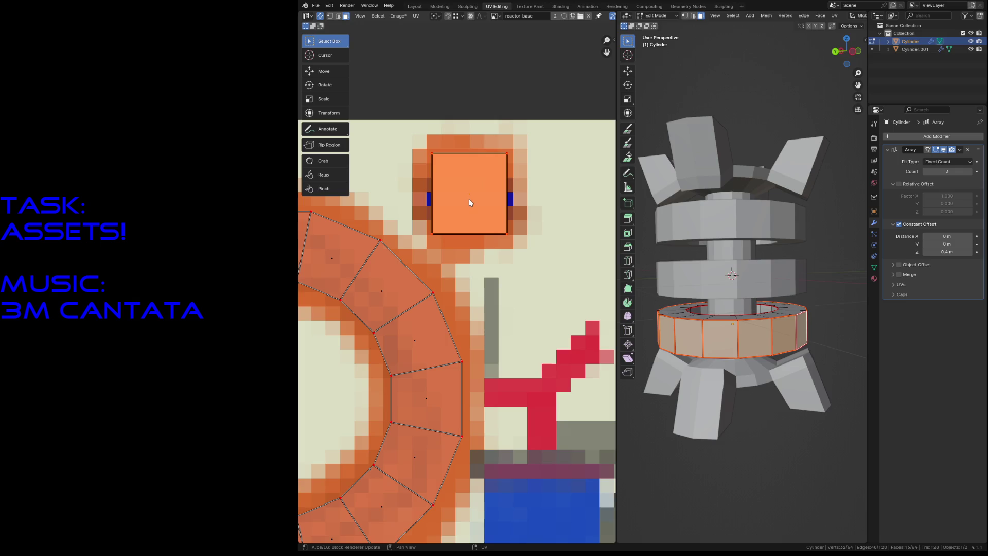
right_click(468, 199)
left_click(491, 200)
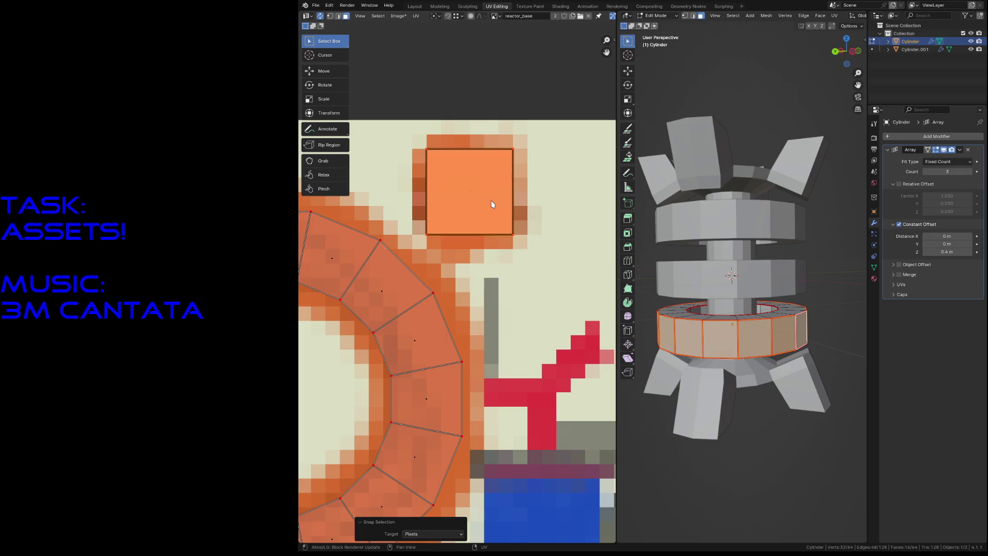
left_click(511, 83)
- Save reactor.blend, return to Object Mode in Material Preview, and go back to Texture Paint
key("ctrl+s")
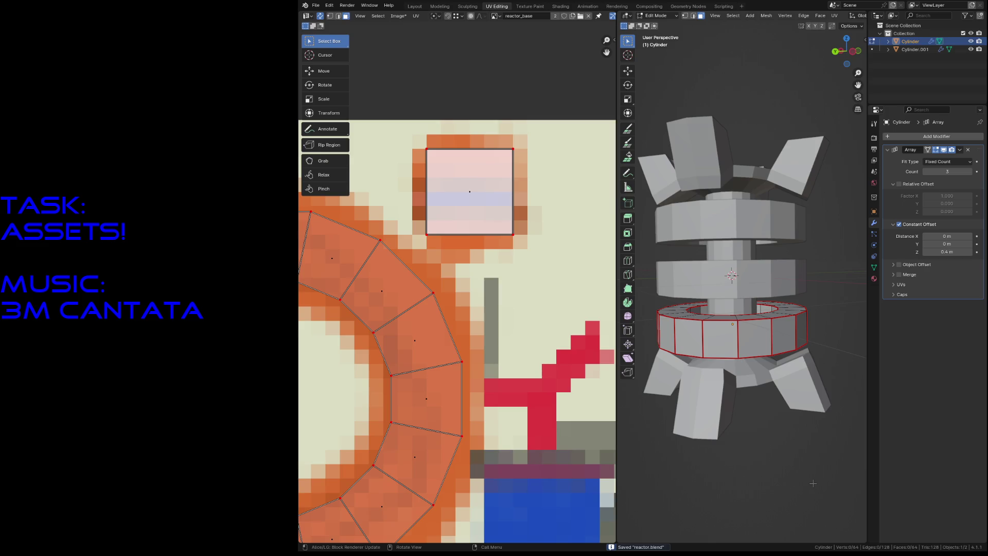
key("Tab")
key("z")
left_click(806, 527)
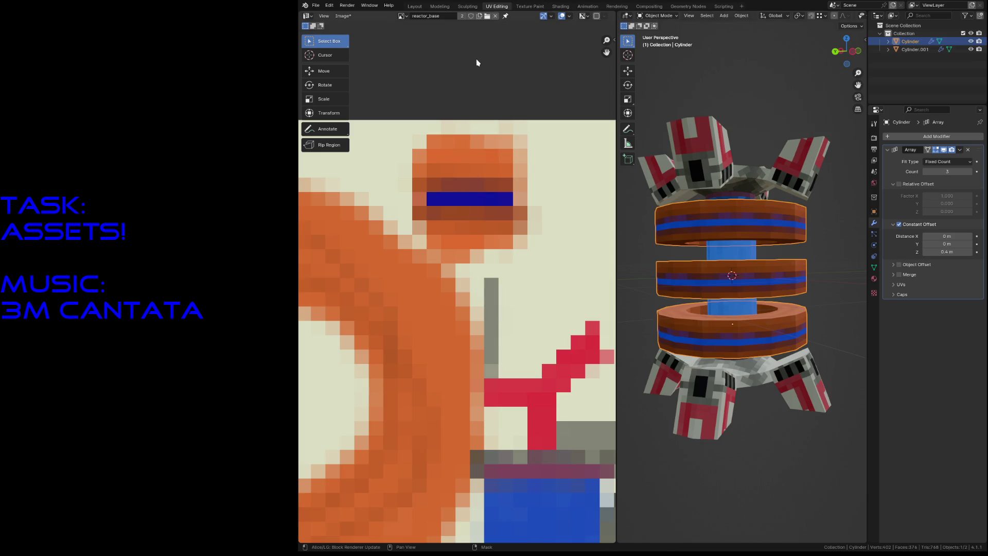
left_click(529, 6)
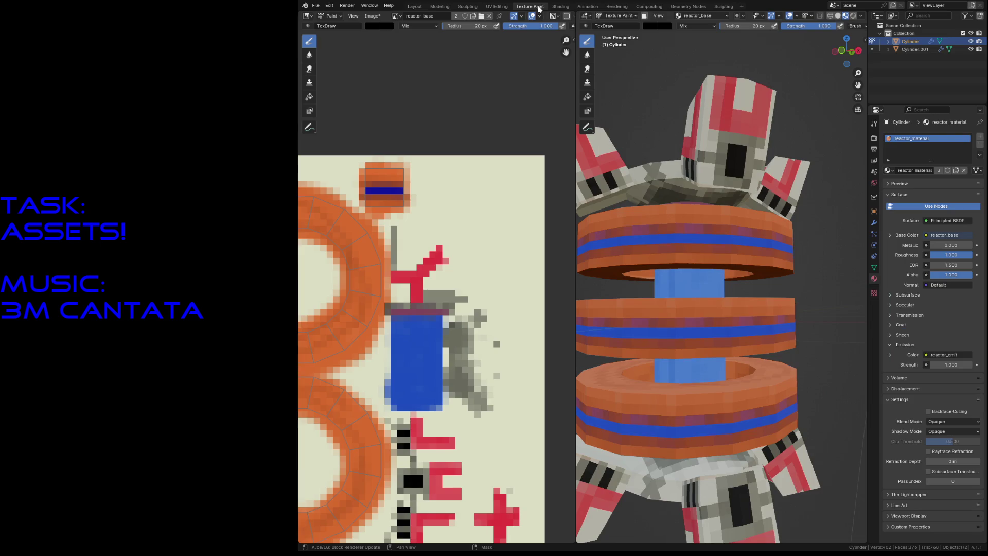
- Shrink the brush to 1 px and repaint the stripe's edge rows in blue, dark brown and dark blue
scroll(467, 300, "up", 3)
scroll(438, 280, "up", 1)
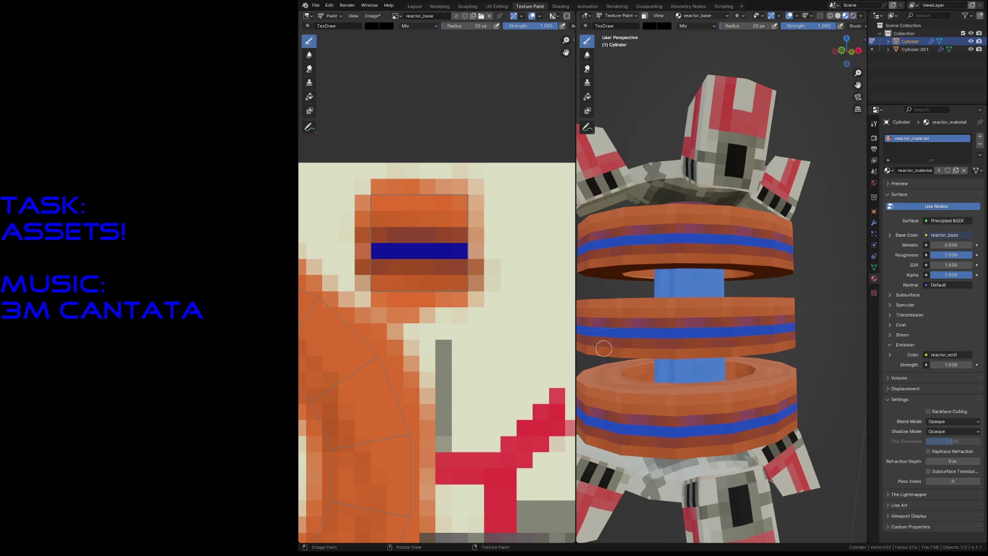
key("f")
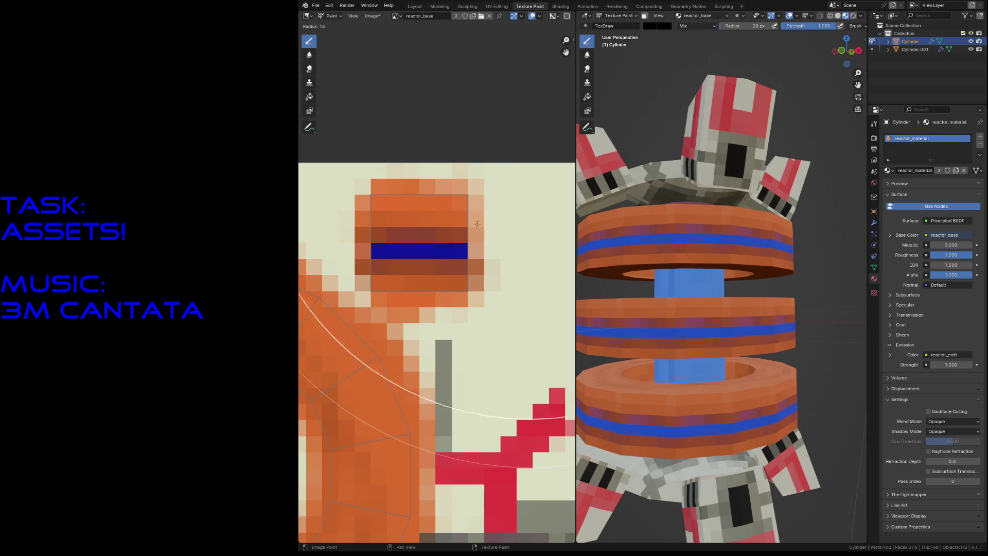
left_click(345, 424)
key("f")
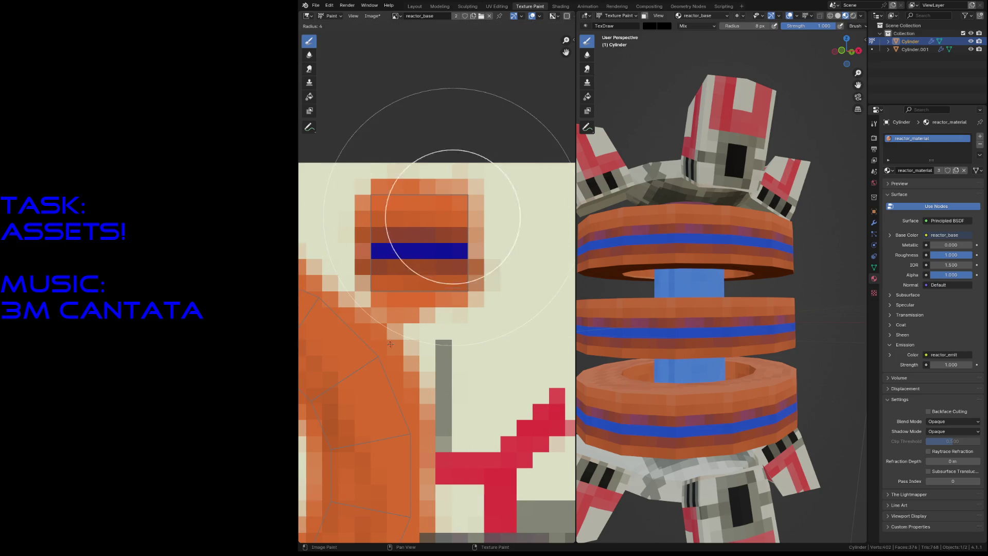
left_click(403, 325)
key("s")
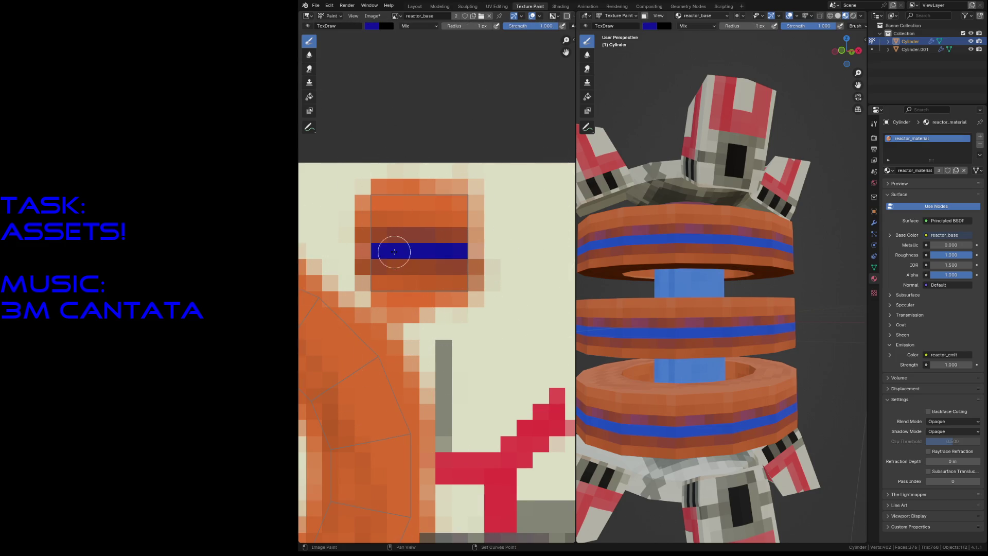
mouse_move(380, 239)
left_mouse_down()
mouse_move(403, 229)
mouse_move(453, 232)
mouse_move(386, 238)
mouse_move(452, 236)
left_mouse_up()
key("s")
mouse_move(386, 227)
left_mouse_down()
mouse_move(414, 216)
mouse_move(452, 233)
left_mouse_up()
key("s")
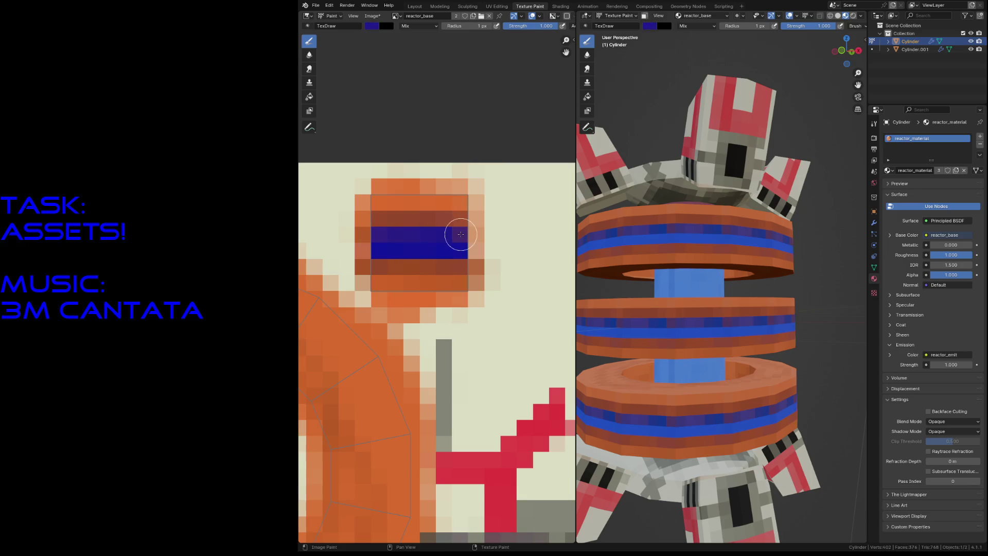
left_click_drag(454, 236, 386, 231)
- Save reactor.blend and make reactor_emit the active paint texture
key("ctrl+s")
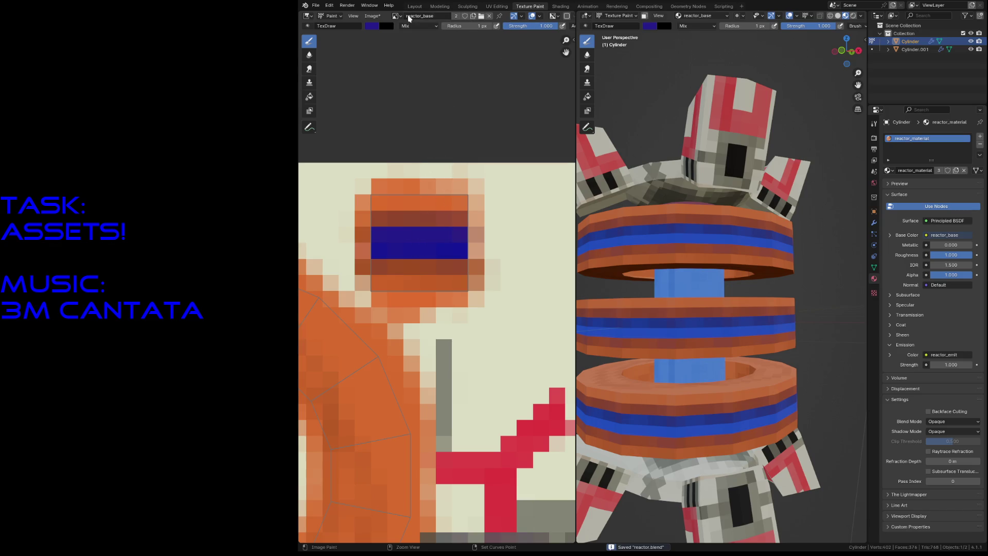
left_click(396, 16)
left_click(682, 17)
left_click(686, 55)
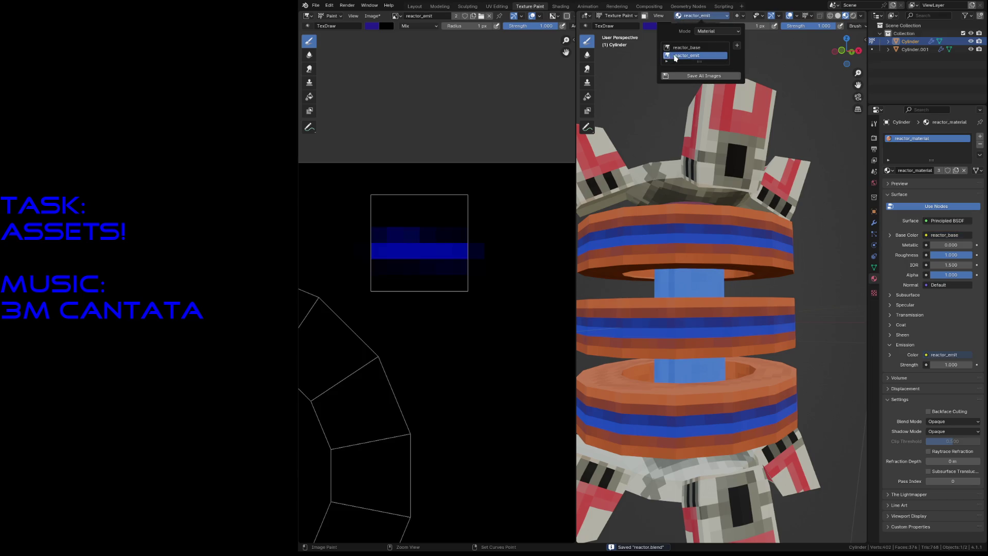
- Paint a blue band across the reactor_emit texture's upper rows and save reactor.blend
mouse_move(392, 232)
left_mouse_down()
mouse_move(472, 238)
mouse_move(380, 235)
mouse_move(456, 234)
mouse_move(452, 247)
left_mouse_up()
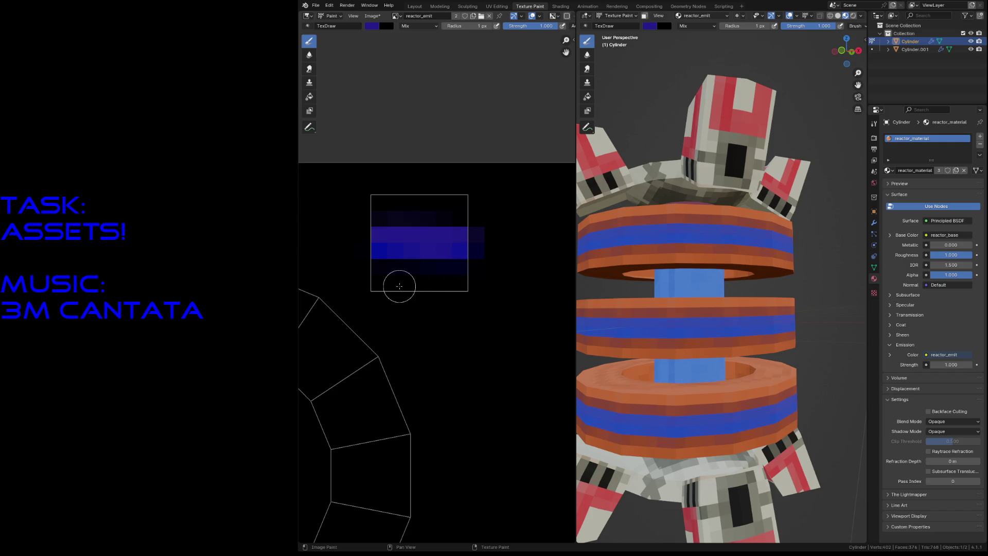
scroll(692, 281, "down", 10)
scroll(692, 281, "up", 3)
key("ctrl+s")
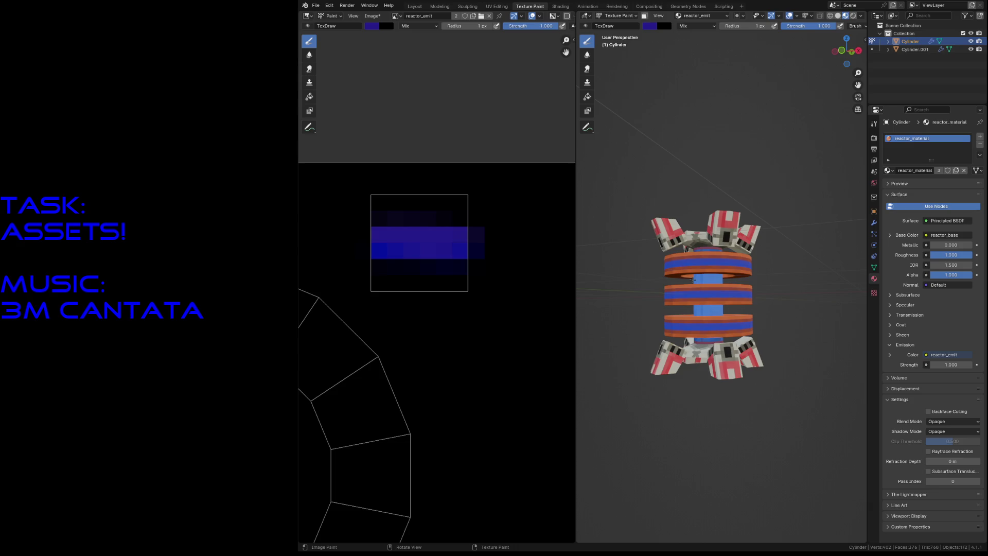
- Save the file and briefly inspect the mesh with walk navigation
key("ctrl+s")
key("Tab")
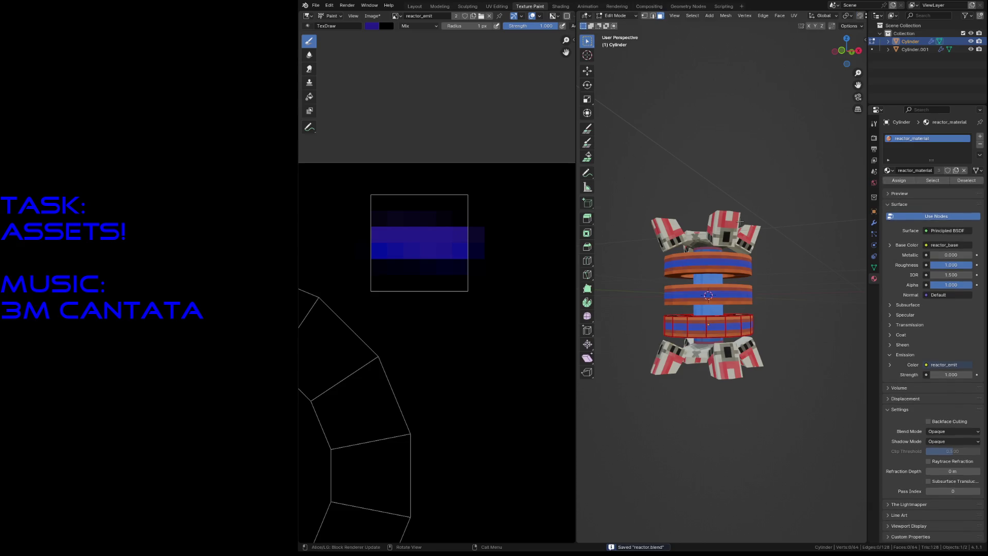
key("Tab")
key("shift+grave")
key("w")
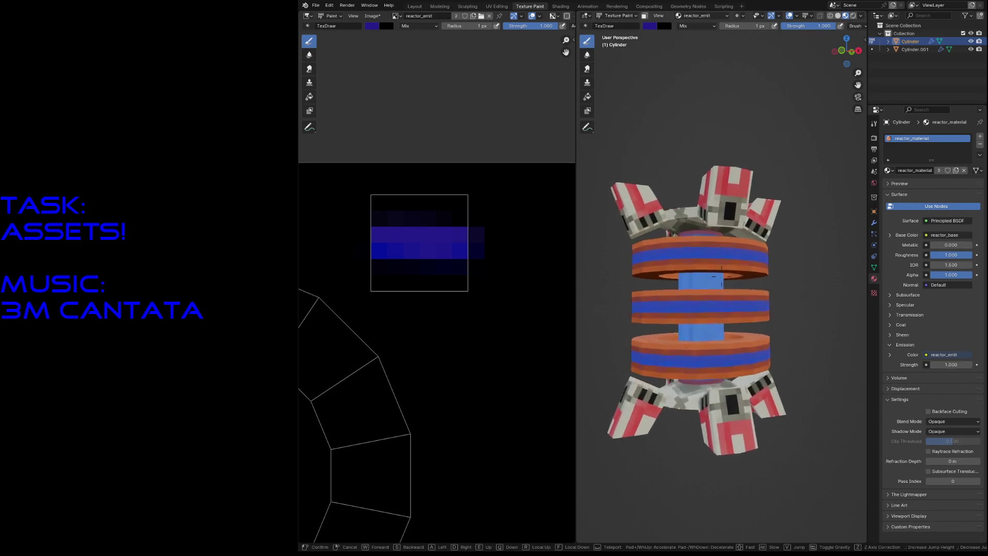
key("Escape")
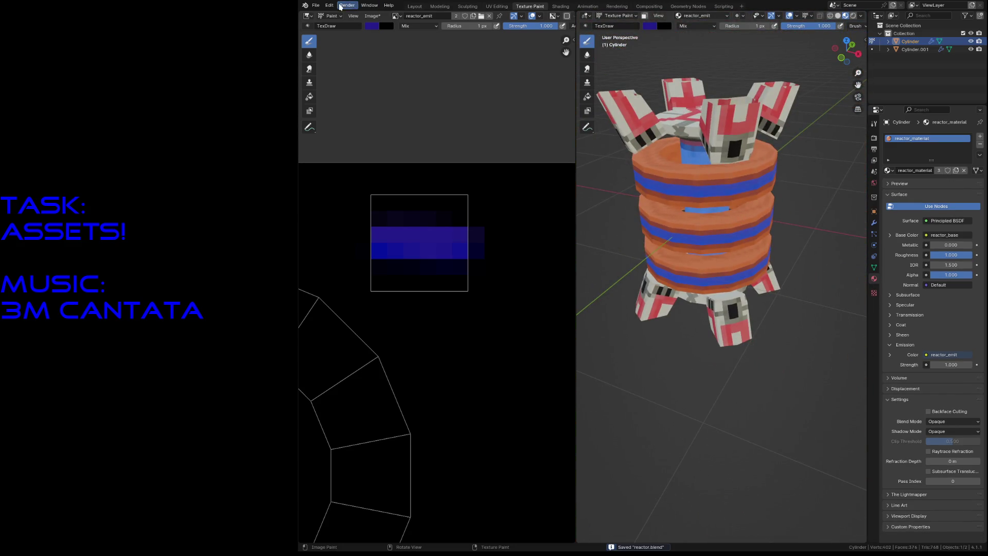
- In Layout, give the legs object Cylinder.001 its own material copy, reactor_material.001
left_click(414, 6)
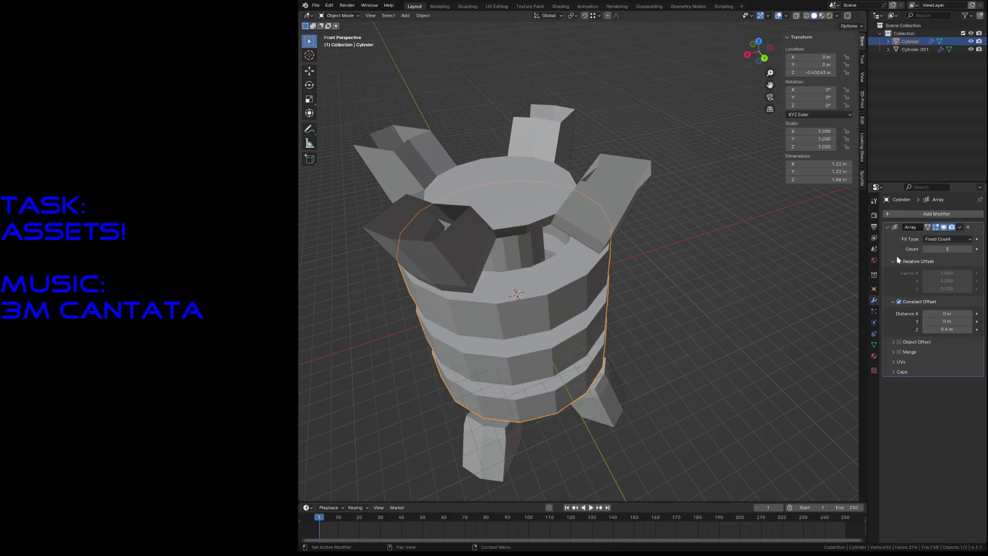
left_click(874, 355)
left_click(915, 50)
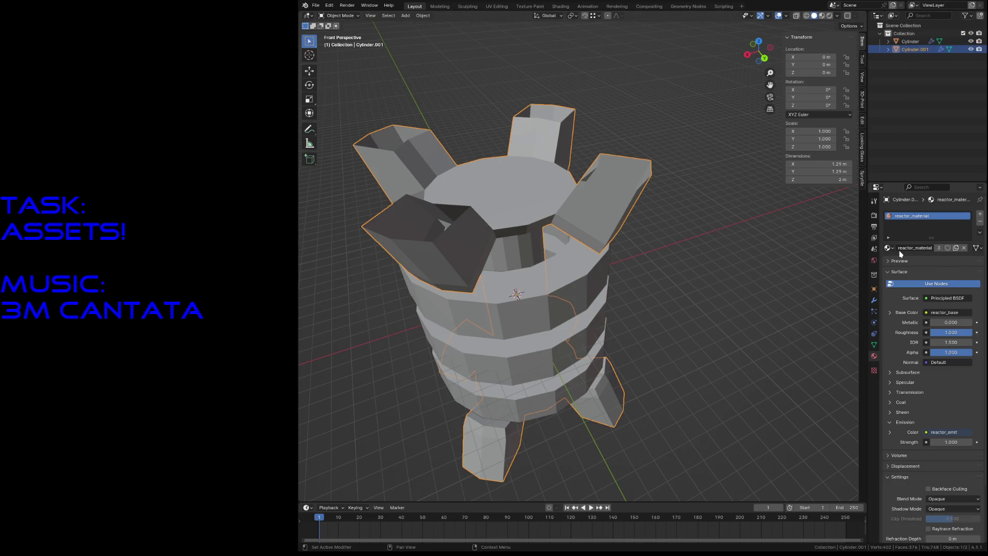
left_click(956, 249)
- Add a second slot holding reactor_material.001 and set slot one back to reactor_material
left_click(980, 214)
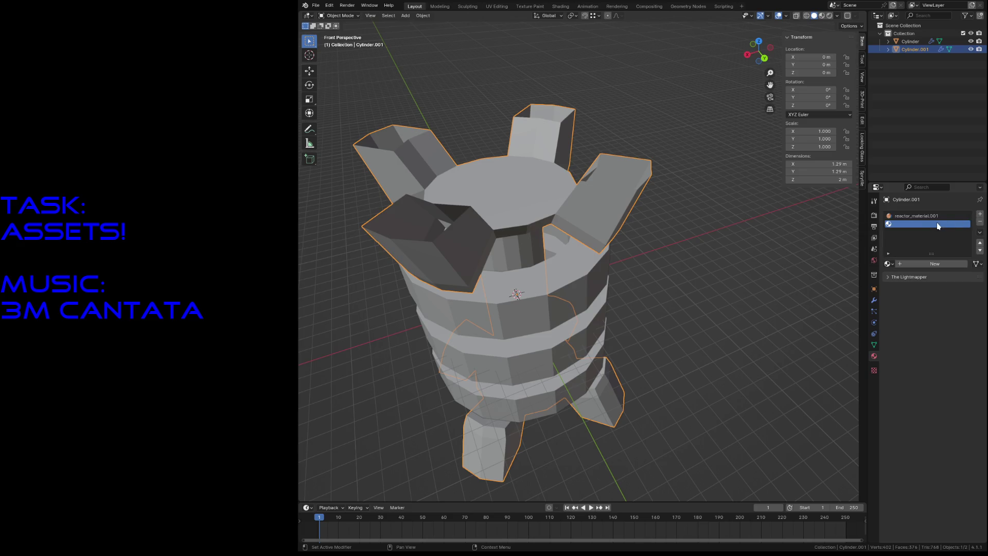
left_click(889, 263)
left_click(843, 283)
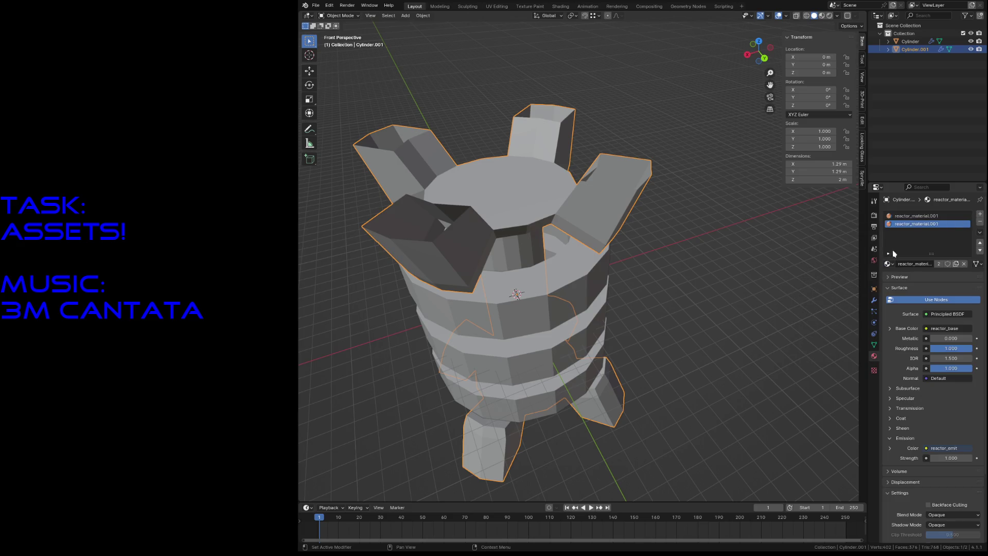
left_click(886, 264)
left_click(828, 275)
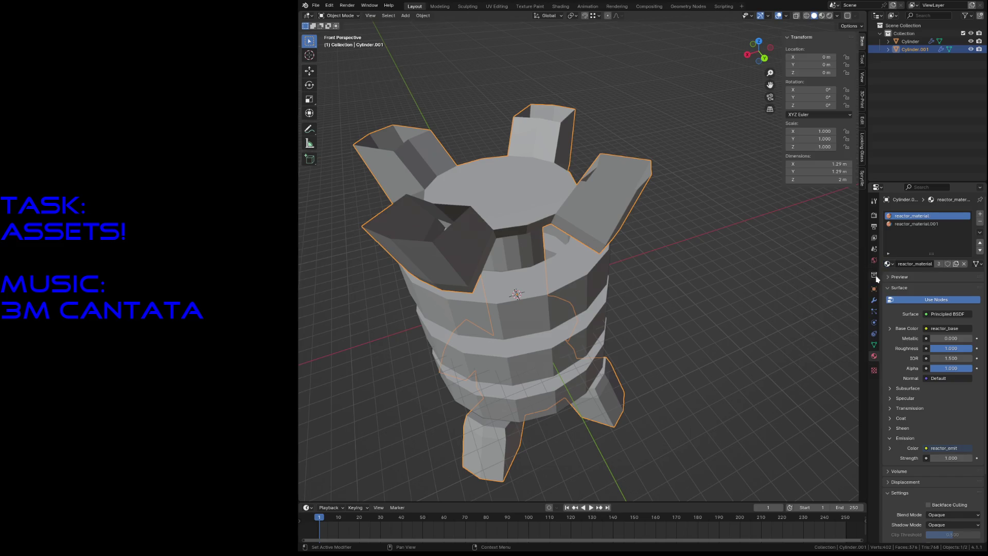
- Rename the second slot's material to reactor_pulse_material, then select the rings object Cylinder
left_click(916, 224)
left_click(924, 264)
left_click(918, 264)
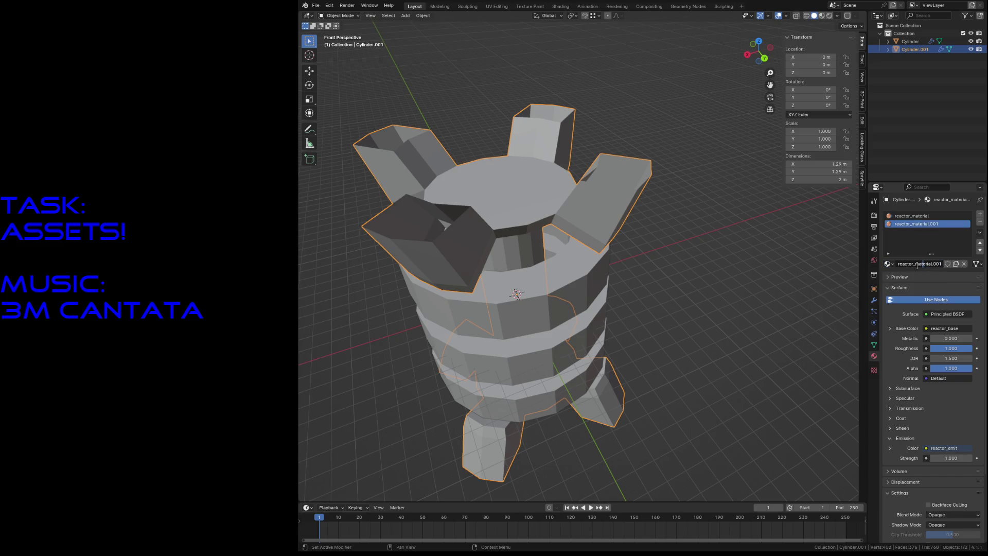
type("pu")
type("lse_")
key("End")
key("Return")
left_click(585, 304)
- Select the outer face loop around the lower ring in Edit Mode
key("Tab")
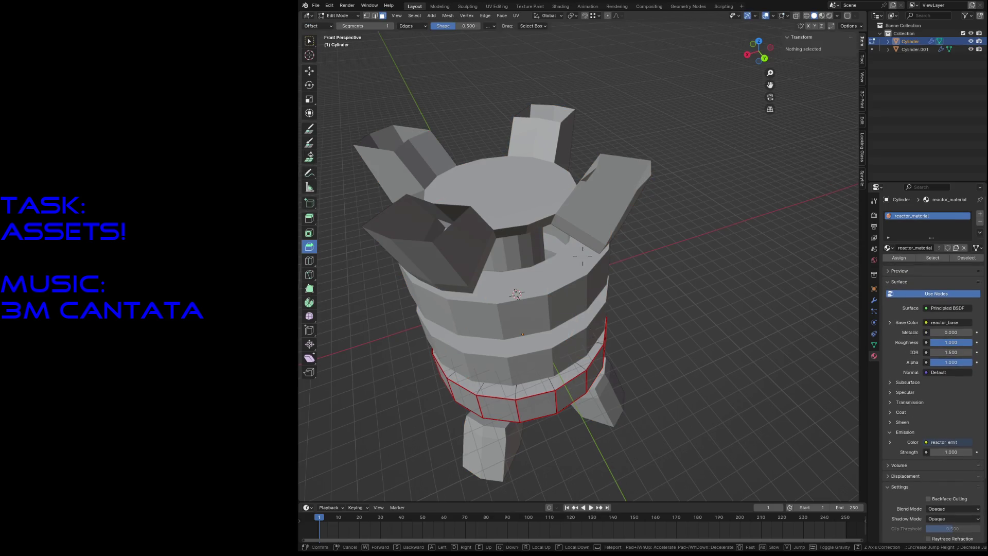
key("shift+grave")
key("Escape")
left_click(534, 268)
left_click(534, 268, "shift")
left_click(564, 245, "alt")
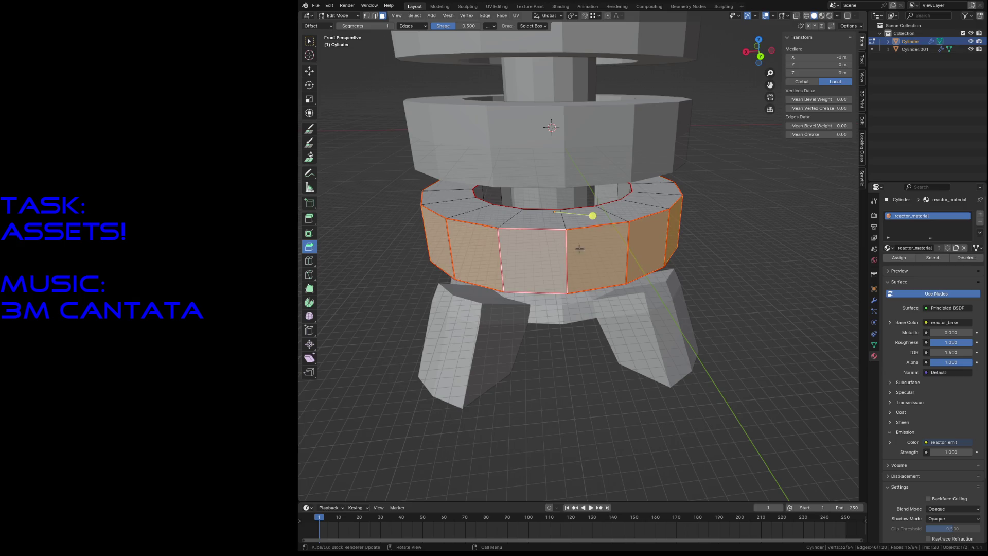
- Remove the pulse slot from Cylinder.001 and add reactor_pulse_material as a second slot on Cylinder
key("Tab")
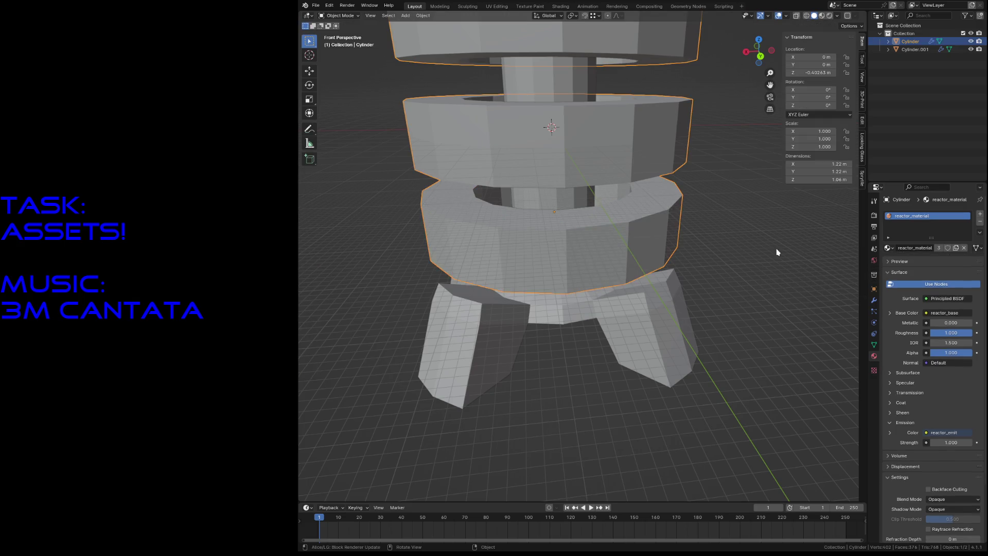
left_click(672, 293)
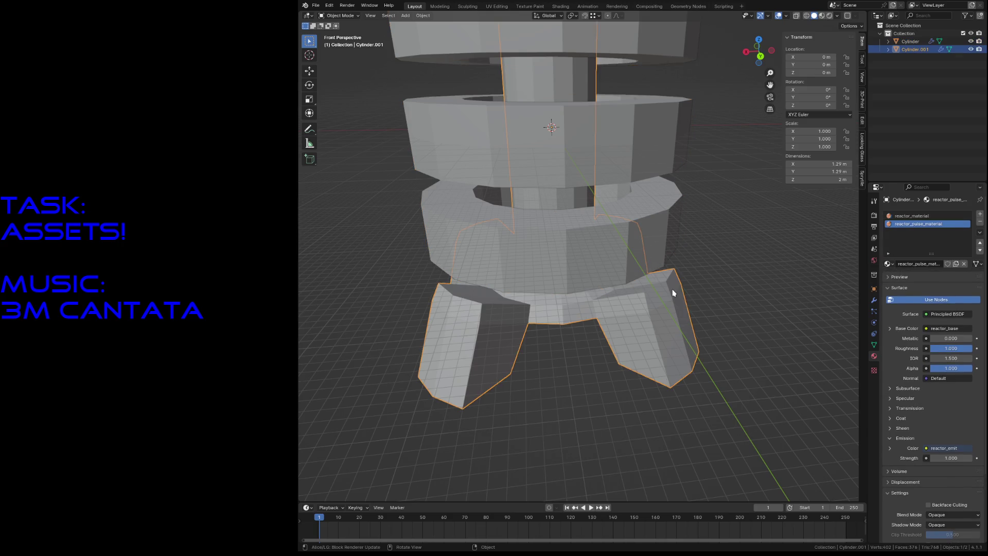
left_click(981, 222)
left_click(606, 230)
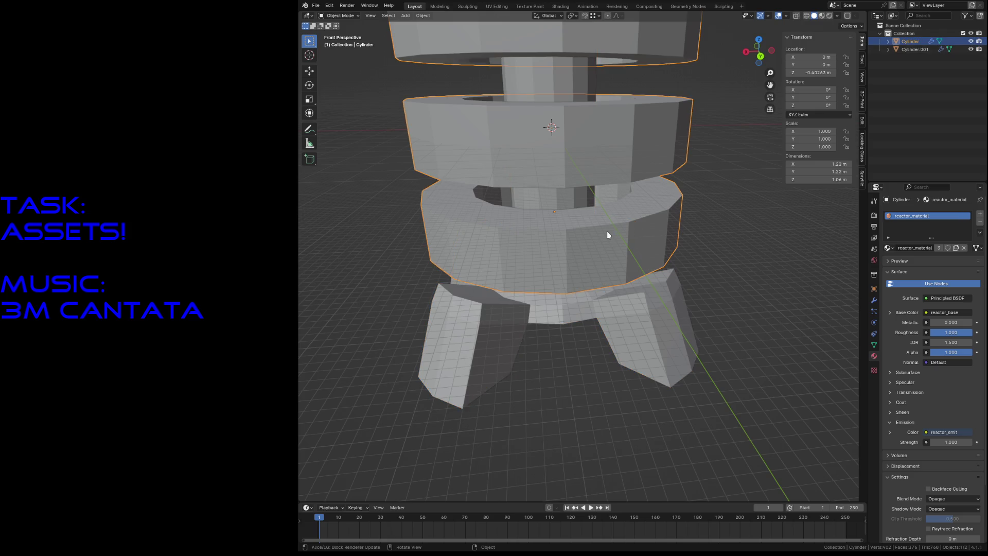
left_click(980, 214)
left_click(887, 263)
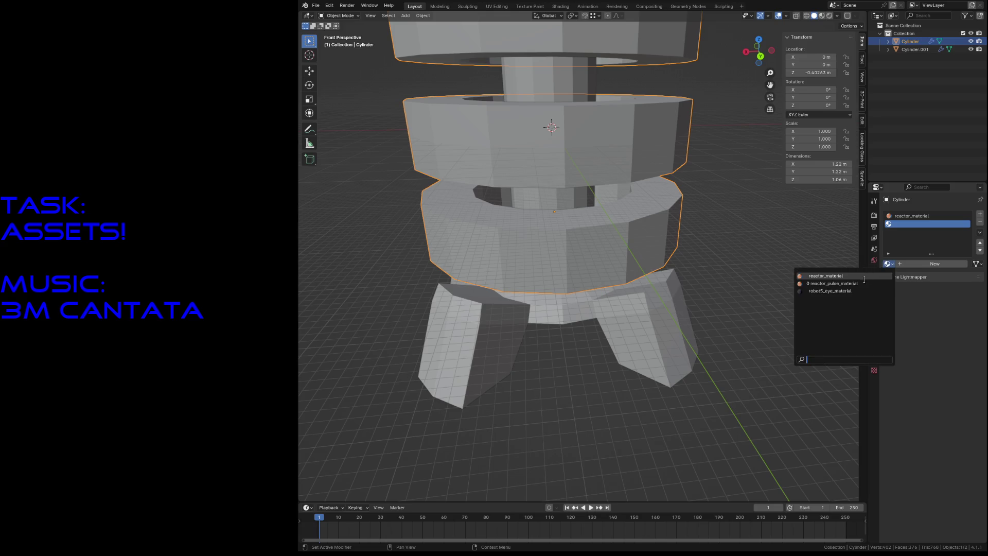
left_click(832, 284)
- Assign reactor_pulse_material to the selected ring faces and save reactor.blend
key("Tab")
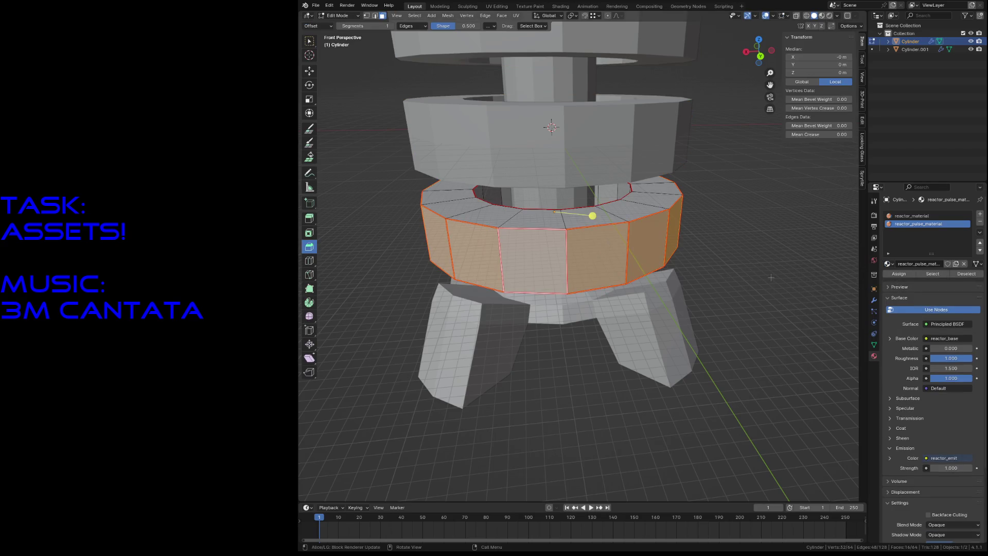
left_click(906, 278)
key("alt+a")
key("ctrl+s")
key("Tab")
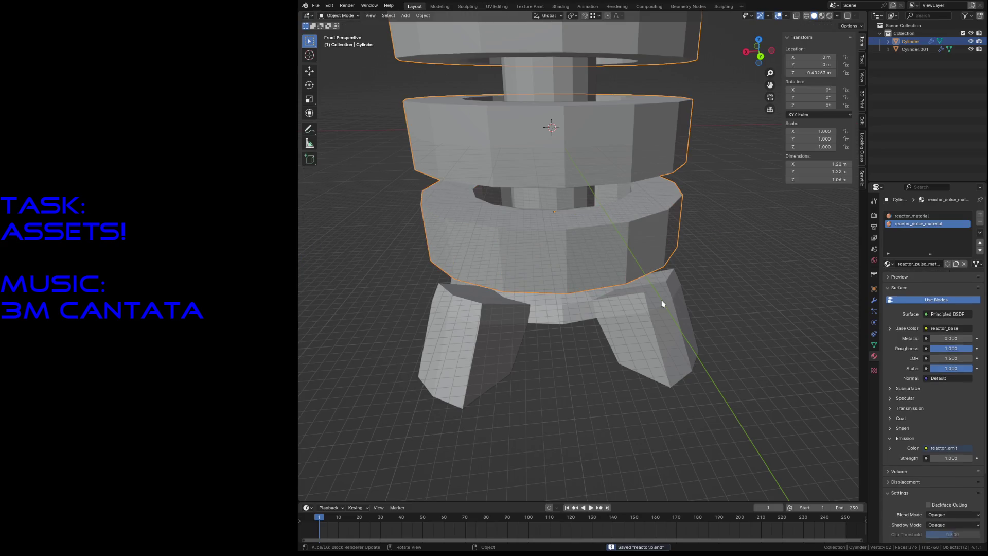
- Deselect all, view the textured reactor in Material Preview while walking around it, and save
left_click(662, 304)
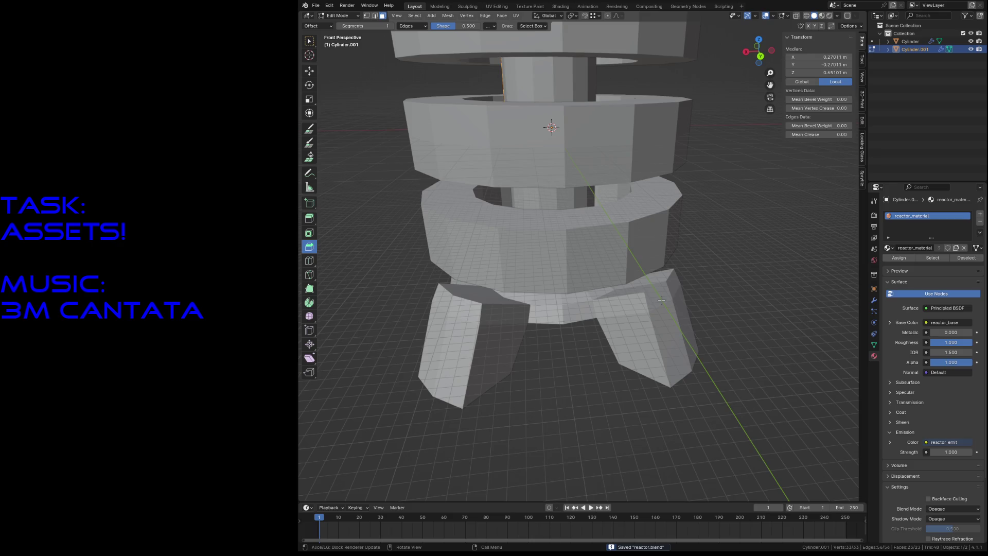
left_click(733, 289)
left_click(619, 302)
left_click(727, 301)
key("z")
left_click(733, 335)
key("shift+grave")
key("s")
key("w")
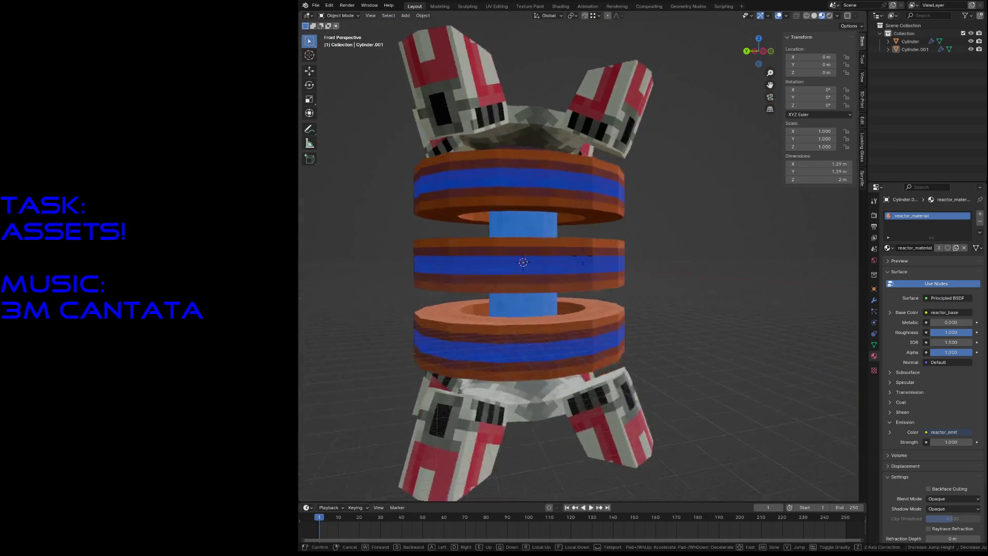
key("s")
left_click(734, 342)
key("ctrl+s")
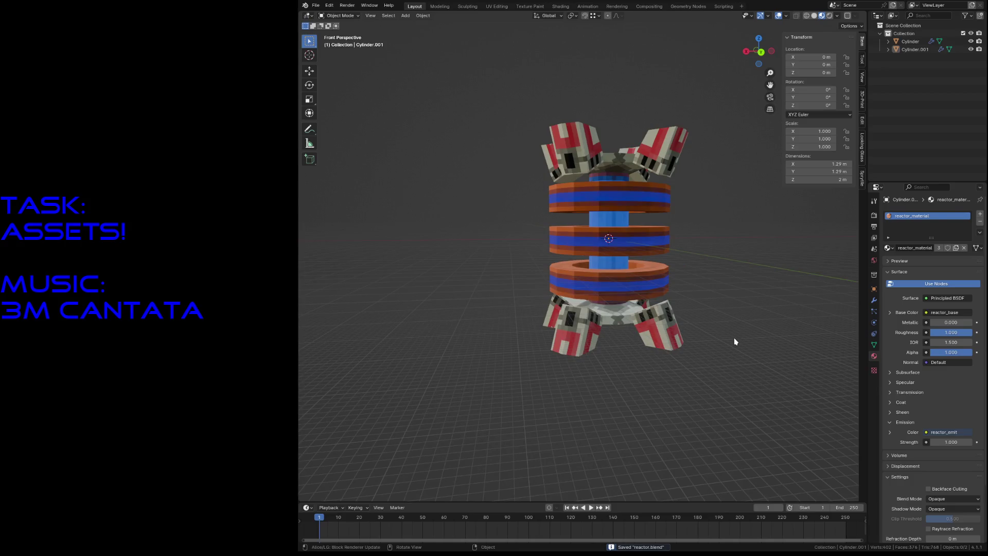
- Export the reactor as glTF 2.0 (.glb/.gltf) and save reactor.blend
left_click(310, 5)
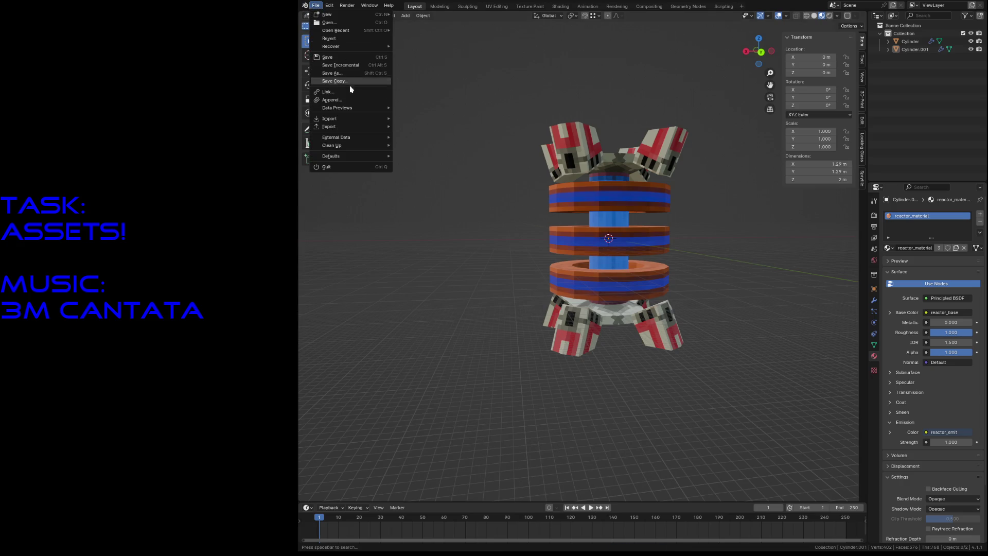
mouse_move(331, 127)
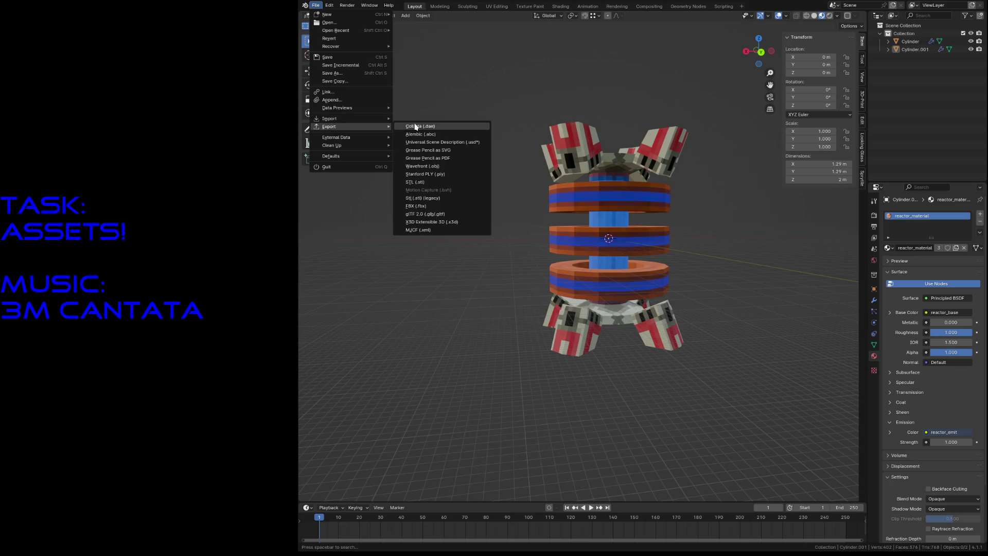
left_click(441, 214)
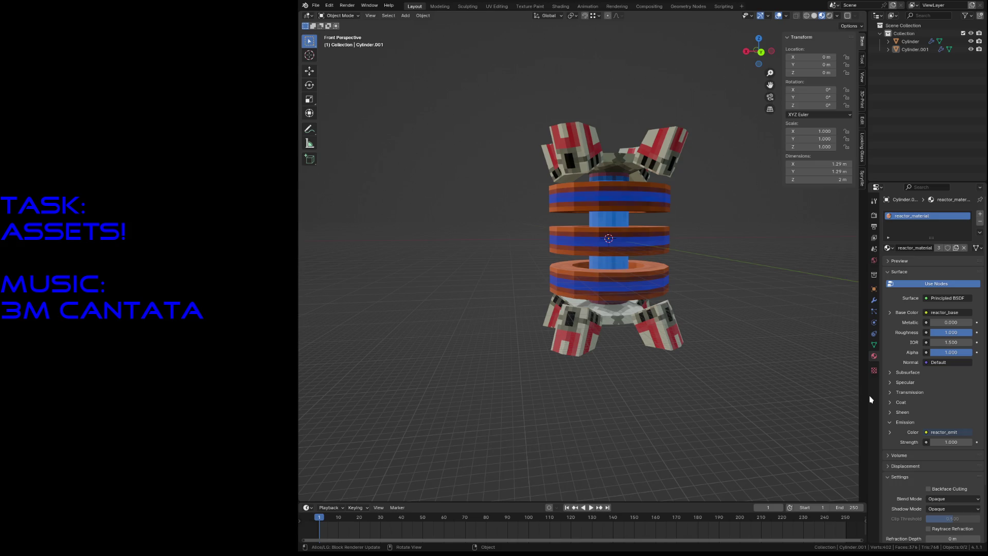
key("ctrl+s")
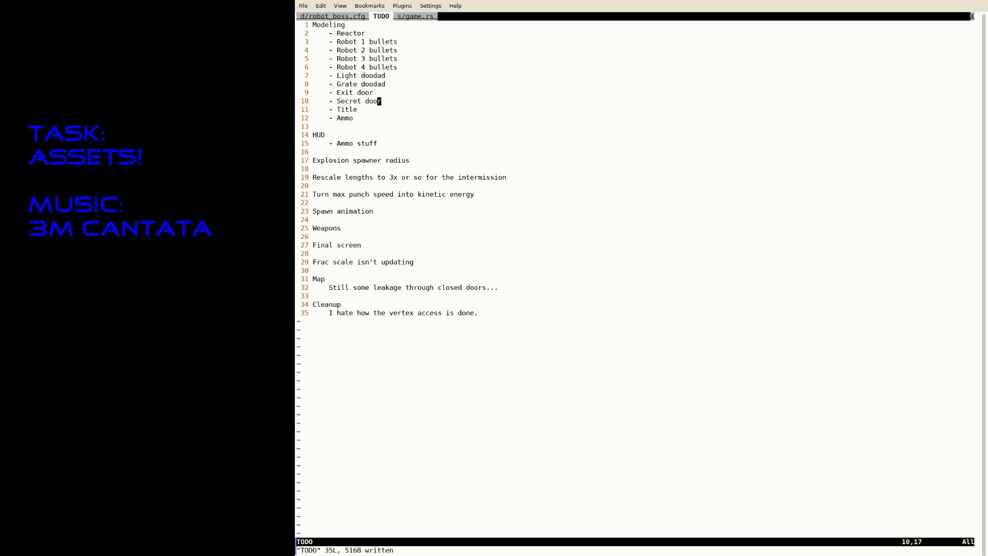
- Delete the finished Reactor line from the TODO list
key("k")
key("k")
key("k")
key("j")
key("d")
key("d")
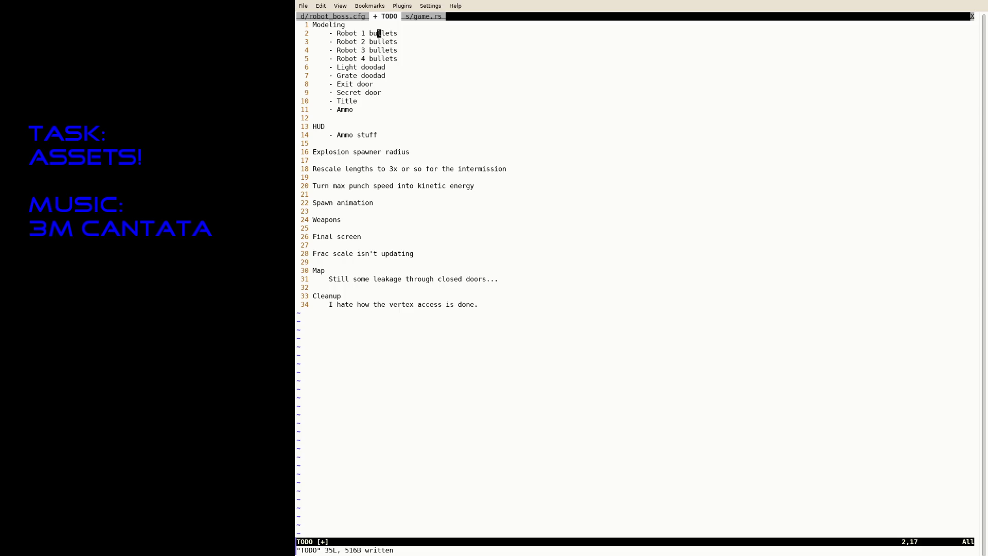
- Open data/robot5_material.cfg in a new tab
type("u:tabe")
key("Tab")
type("data/rob")
key("Tab")
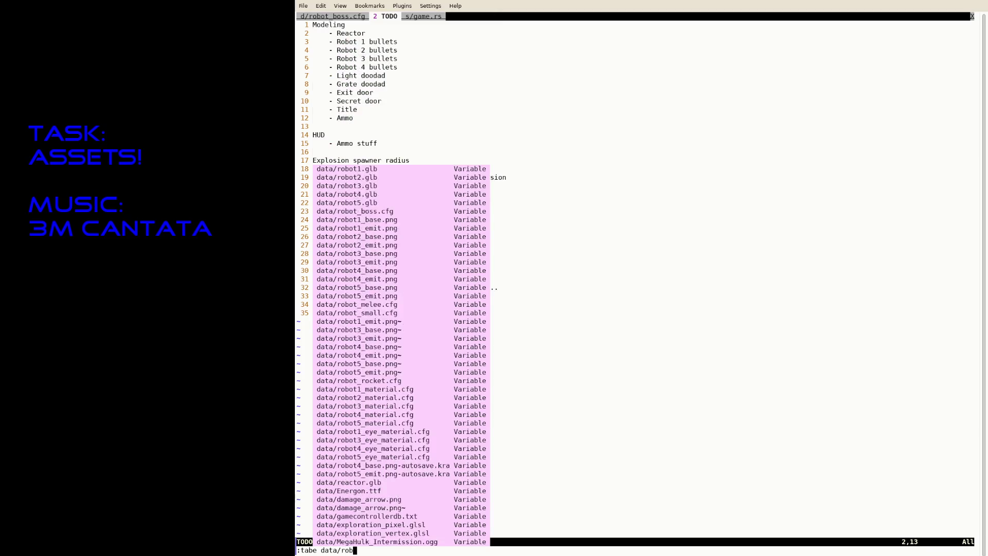
type("ot5_ma")
key("Tab")
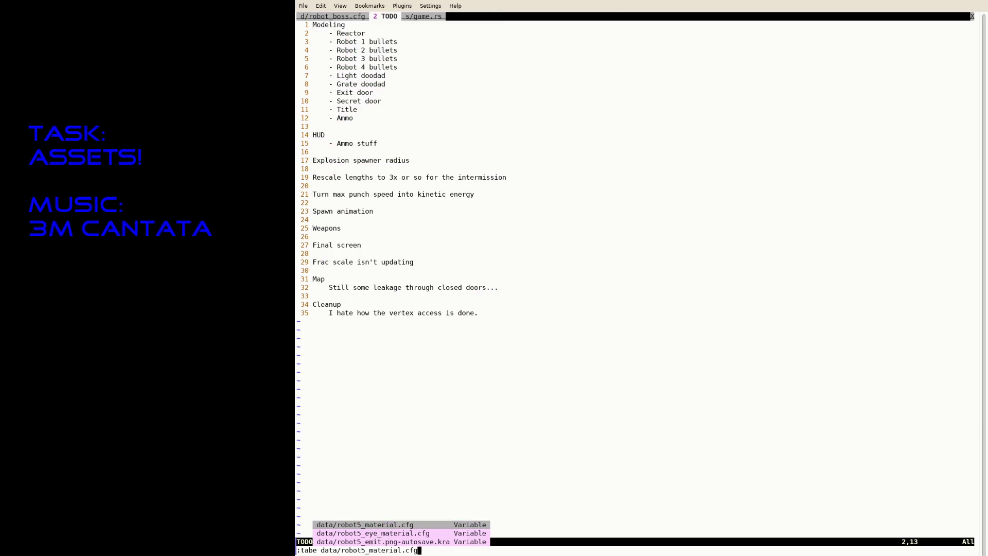
key("Return")
- Save it as data/reactor_material.cfg and replace robot5 with reactor in its paths
type(":saveas da")
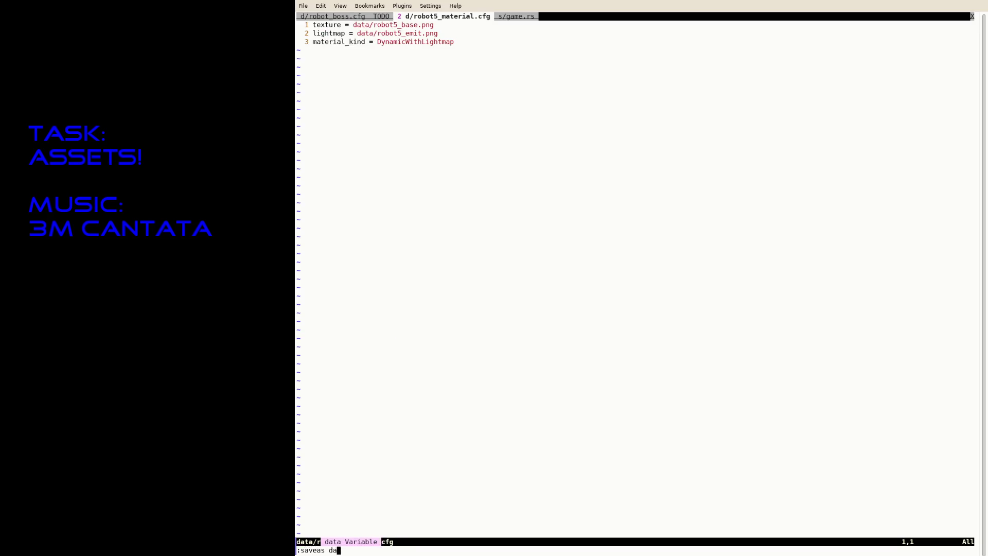
type("ta/rrea")
key("BackSpace")
key("BackSpace")
key("BackSpace")
type("eactor_material.cfg")
key("Return")
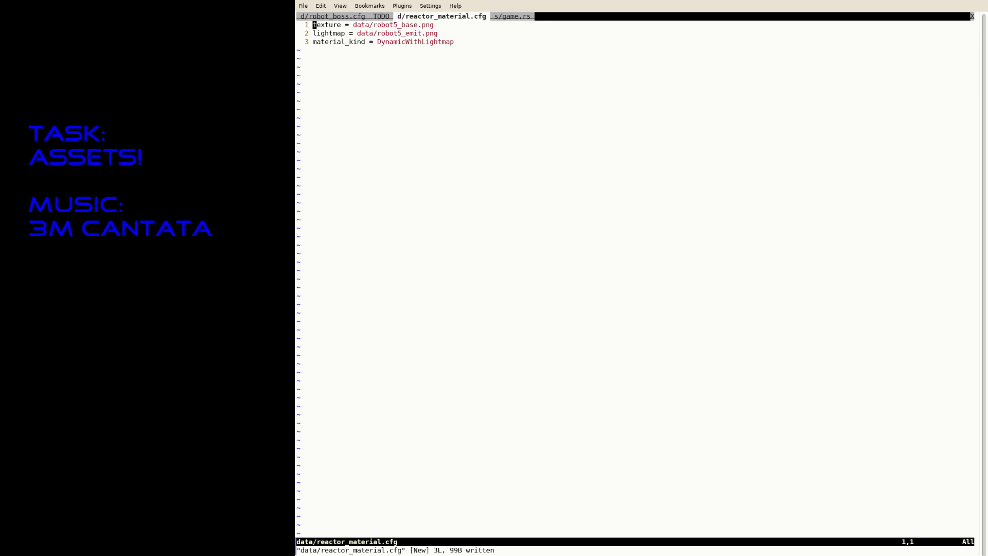
type(":%s/r")
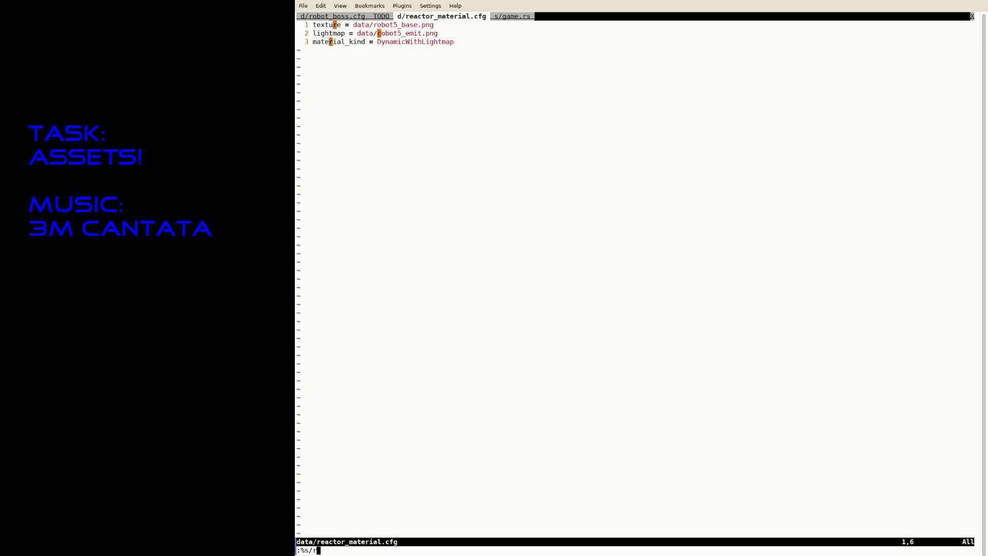
type("obot5/reactor/g")
key("Return")
- Open data/robot5_eye_material.cfg in a new tab and save it as data/reactor_pulse_material.cfg
type(":tabe data/robot")
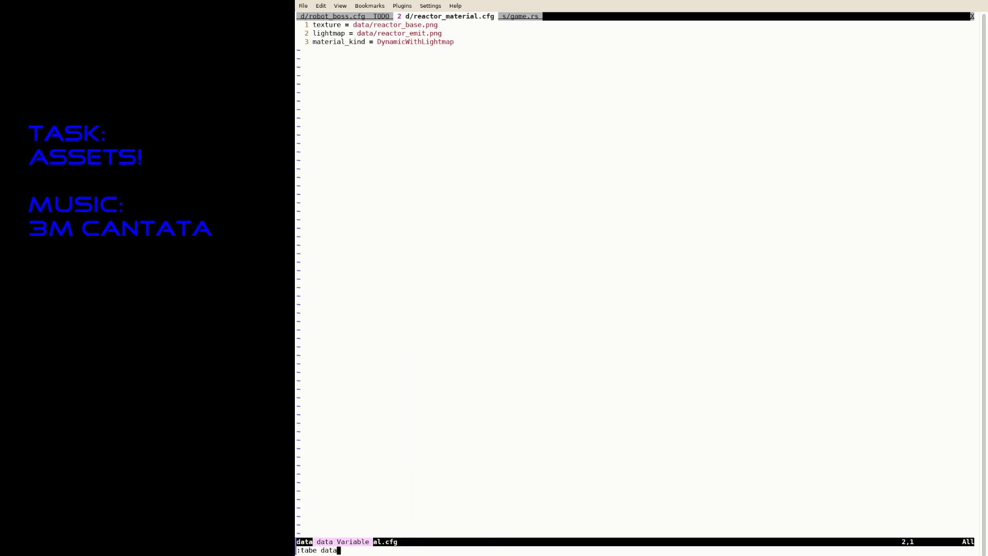
type("5_")
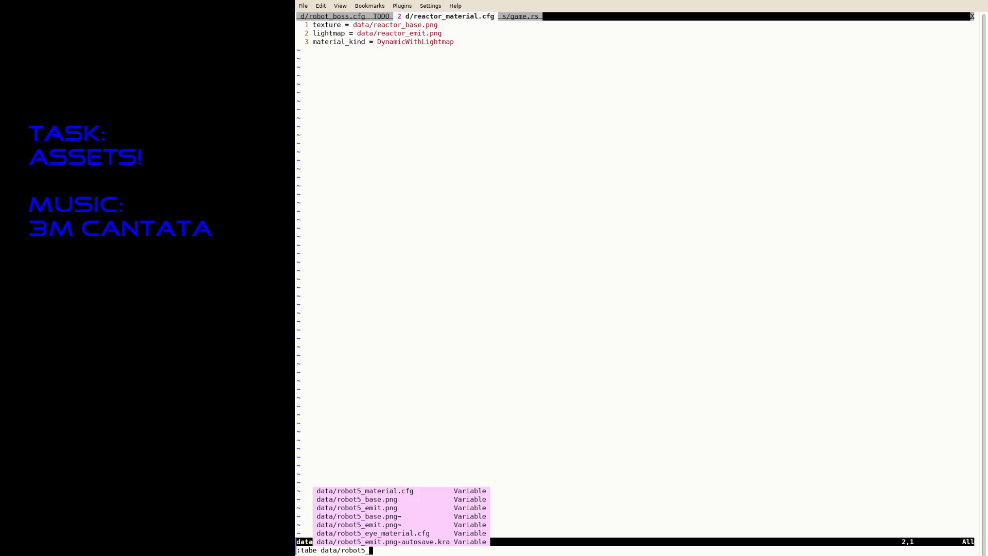
type("ey")
key("Tab")
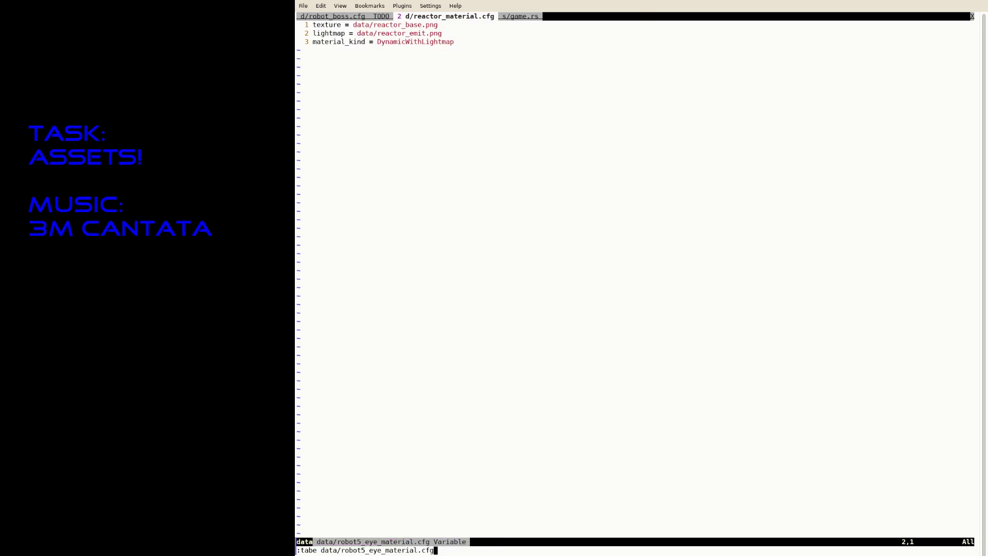
key("Return")
type(":saveas data/")
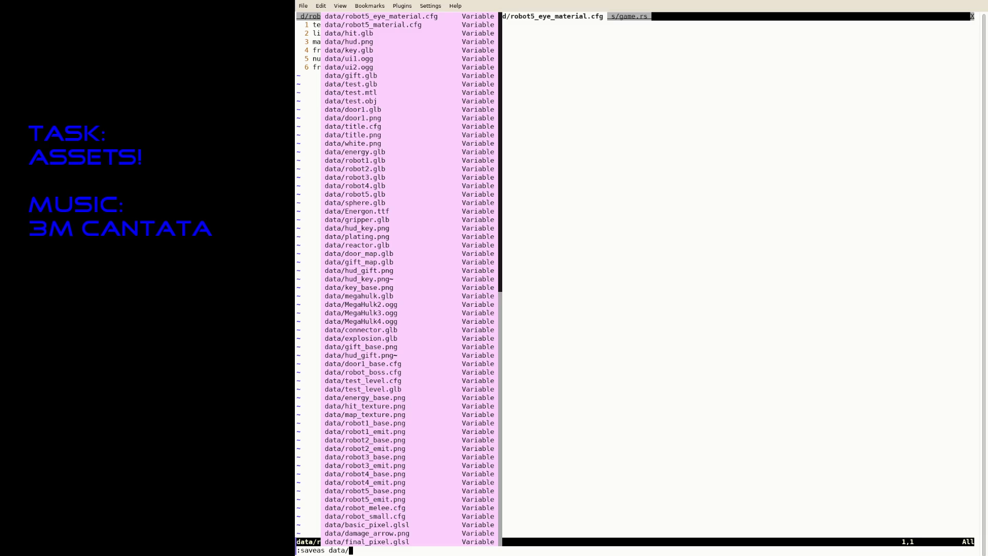
type("reactor_")
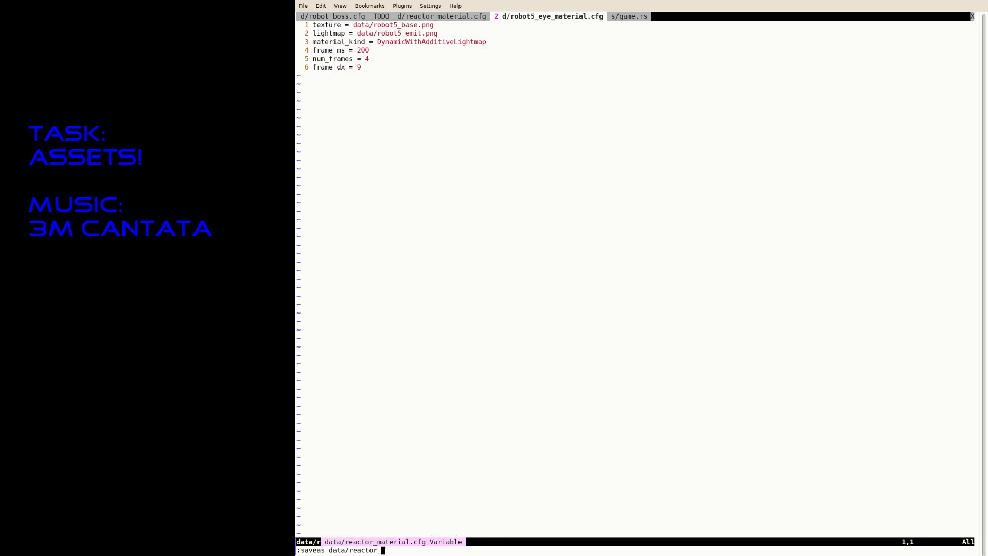
type("pulse_material.cfg")
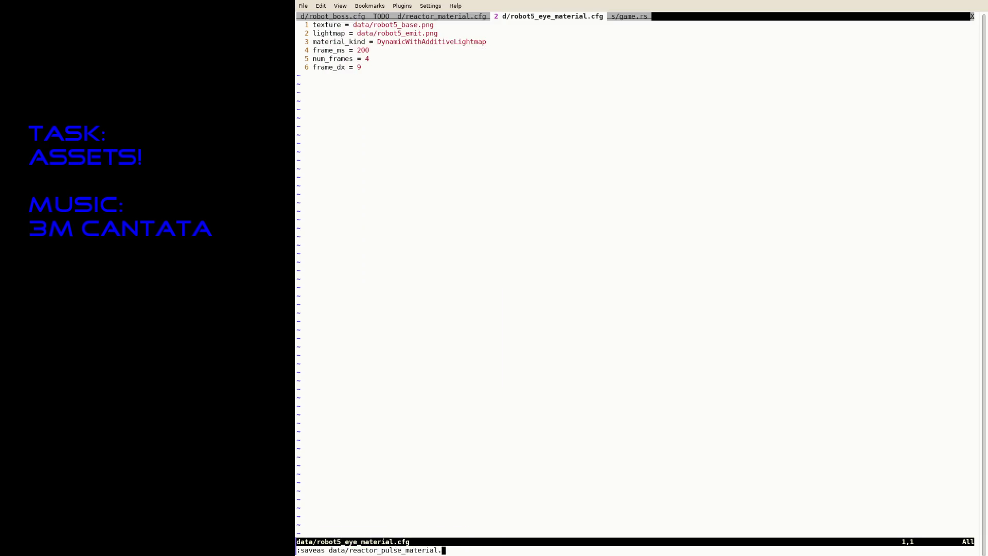
key("Return")
- Replace every robot5 with reactor in the pulse config, write it, and check the frame_ms and num_frames lines
type(":%s/robot5/reactor/g")
key("Return")
type(":w")
key("Return")
left_click(314, 49)
left_click(314, 59)
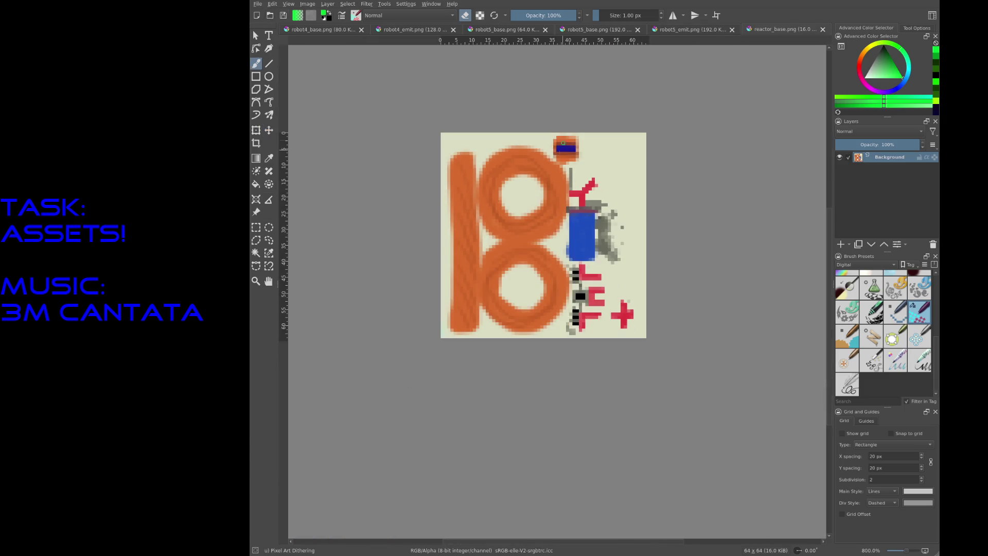
- Zoom and pan onto the blue block in reactor_base.png, then pick Rectangular Selection
scroll(562, 148, "up", 8, "ctrl")
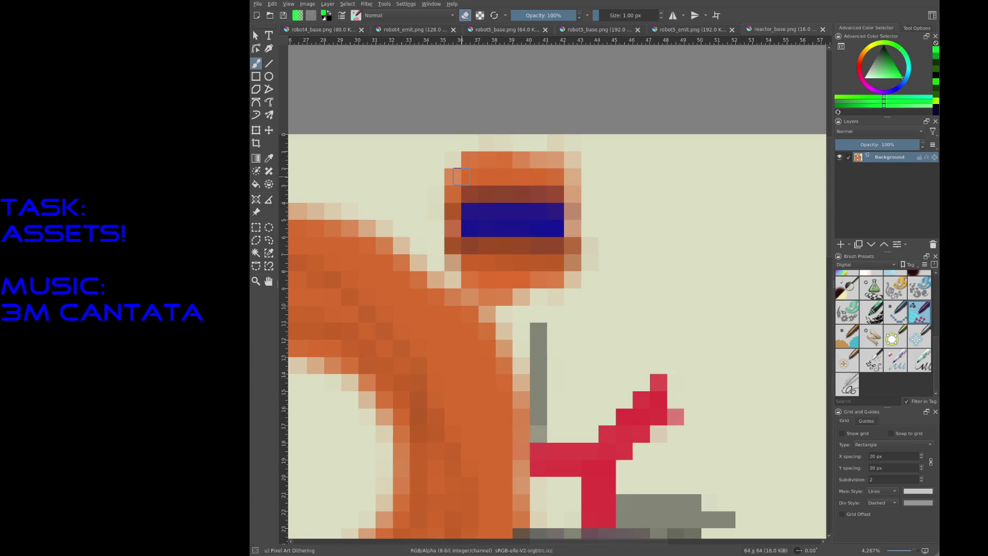
middle_click_drag(576, 188, 477, 160)
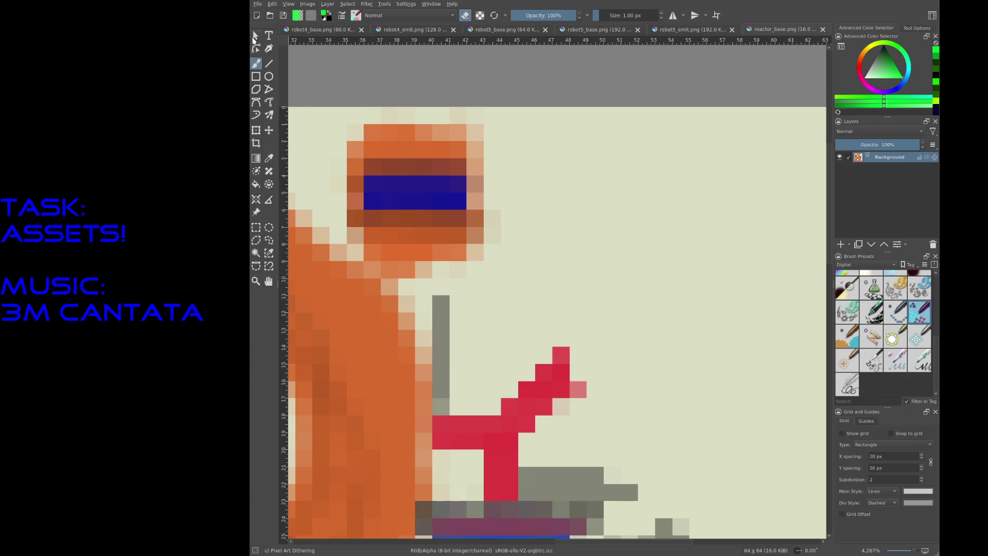
left_click(256, 227)
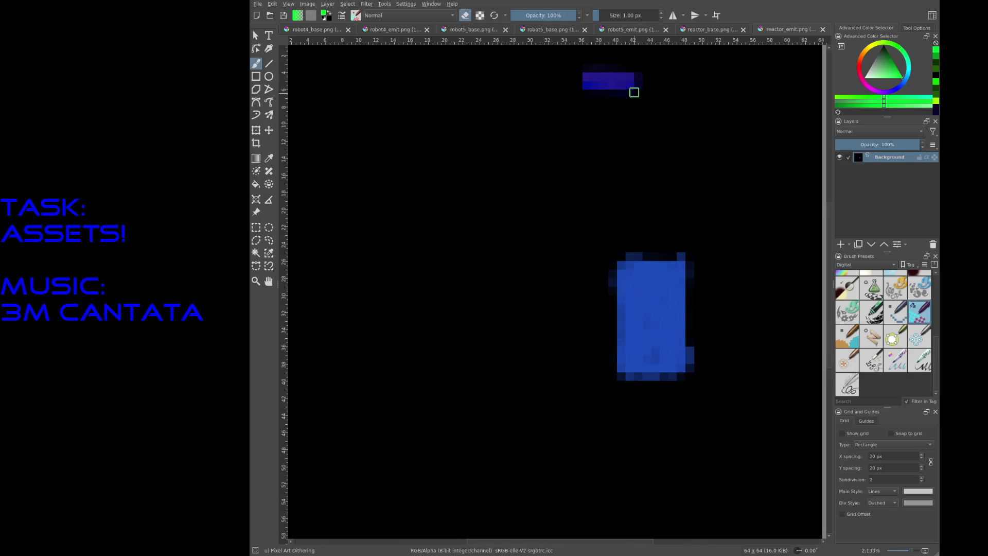
- Zoom in on the small blue block and rectangle-select it
mouse_move(633, 91)
middle_mouse_down()
mouse_move(573, 284)
mouse_move(553, 237)
middle_mouse_up()
scroll(573, 284, "up", 3)
scroll(545, 226, "down", 2)
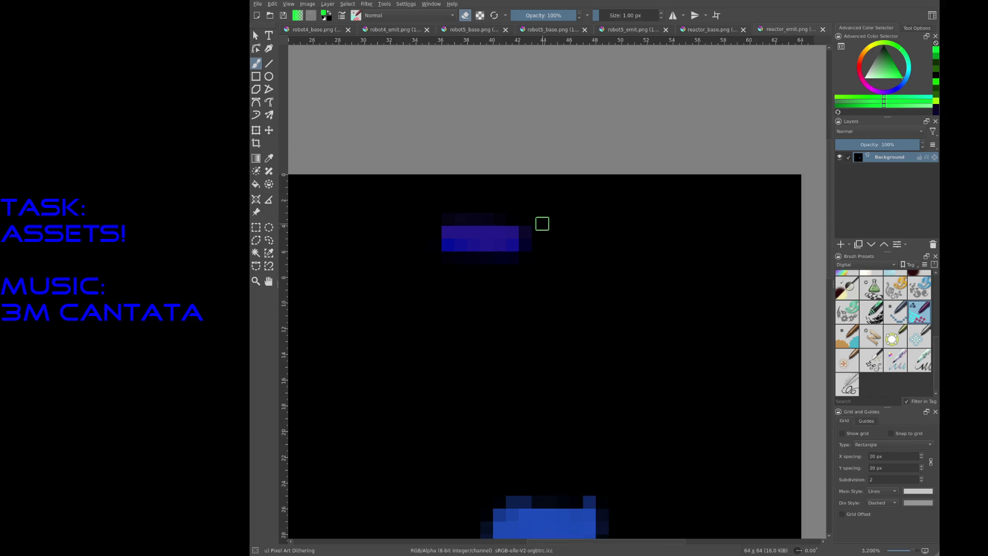
scroll(537, 220, "up", 1)
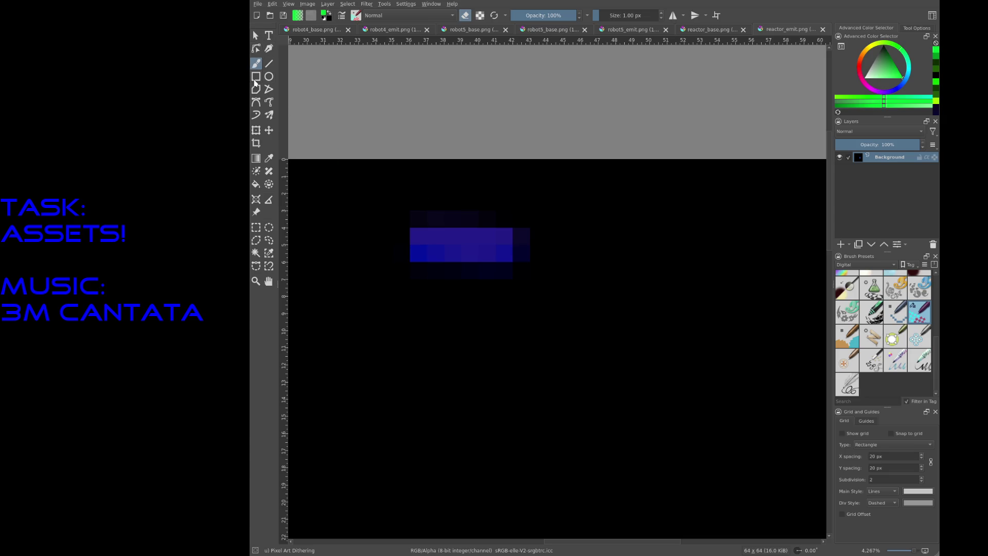
left_click(256, 225)
left_click_drag(410, 227, 513, 262)
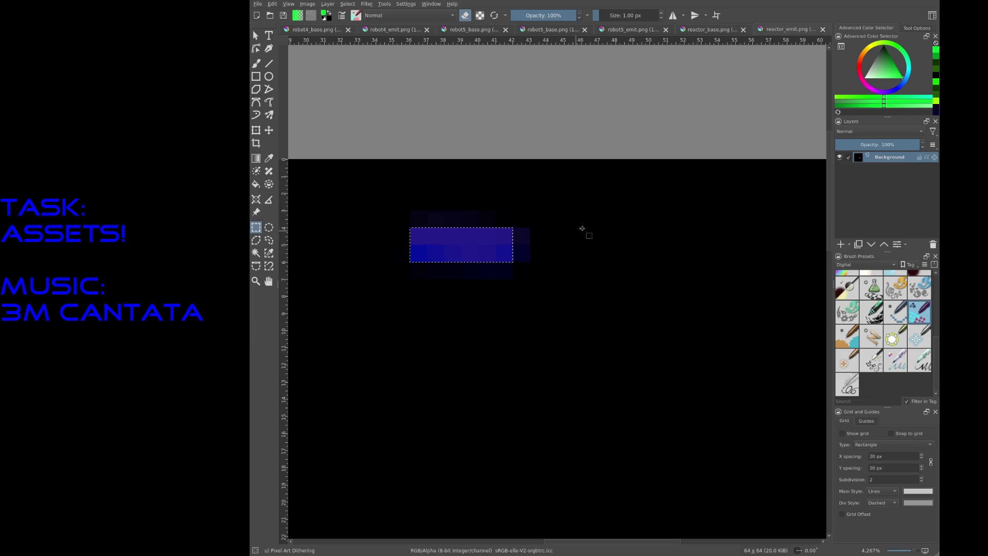
- Copy the strip to a new layer and tile three copies side by side to the right
middle_click_drag(584, 229, 507, 210)
scroll(490, 200, "down", 1)
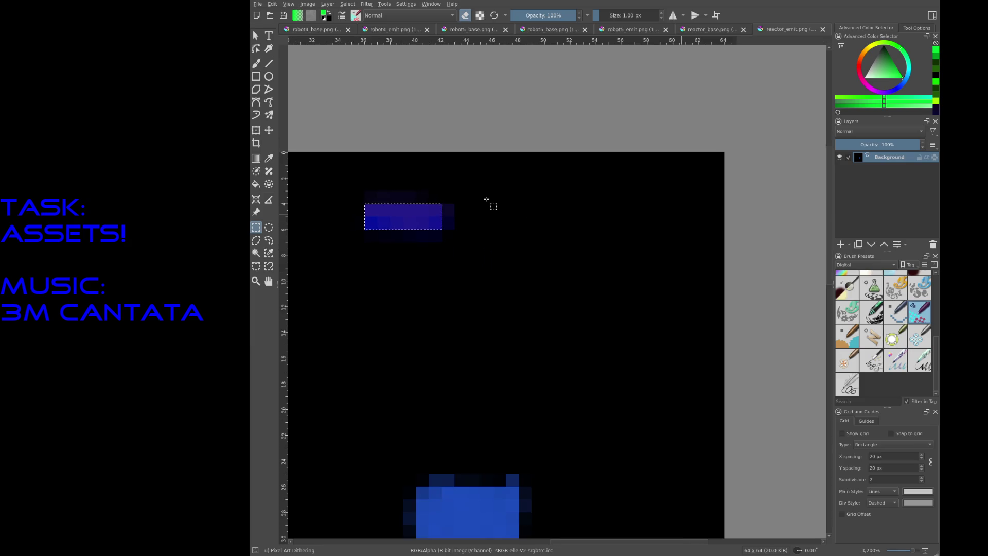
key("ctrl+alt+j")
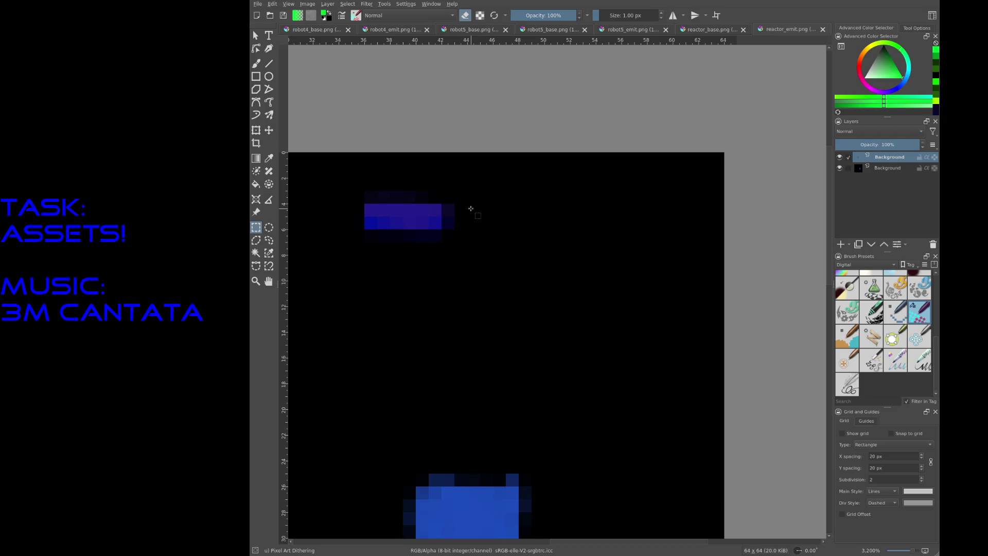
key("t")
mouse_move(410, 216)
left_mouse_down()
mouse_move(512, 235)
mouse_move(494, 218)
left_mouse_up()
key("ctrl+j")
mouse_move(410, 224)
left_mouse_down()
mouse_move(491, 263)
mouse_move(556, 224)
mouse_move(570, 227)
left_mouse_up()
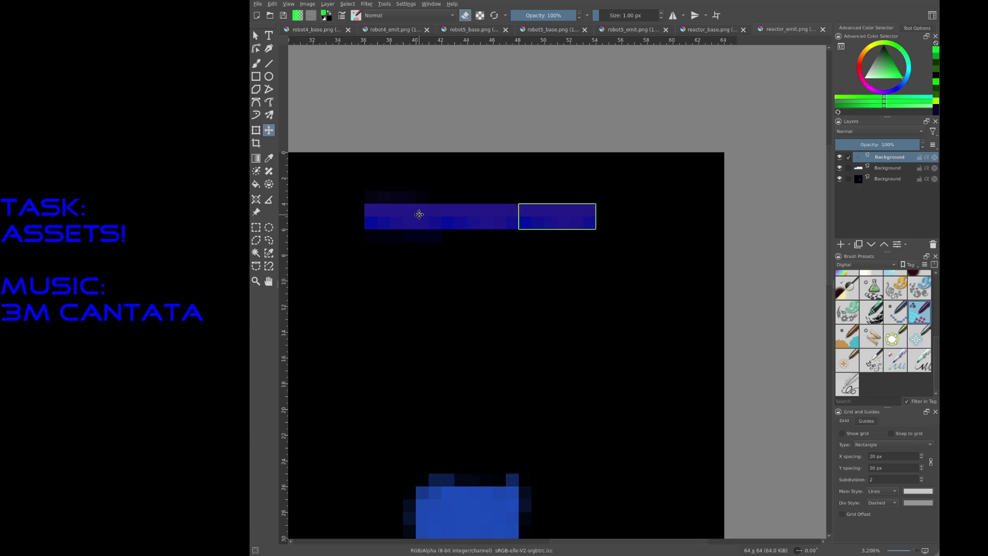
key("ctrl+j")
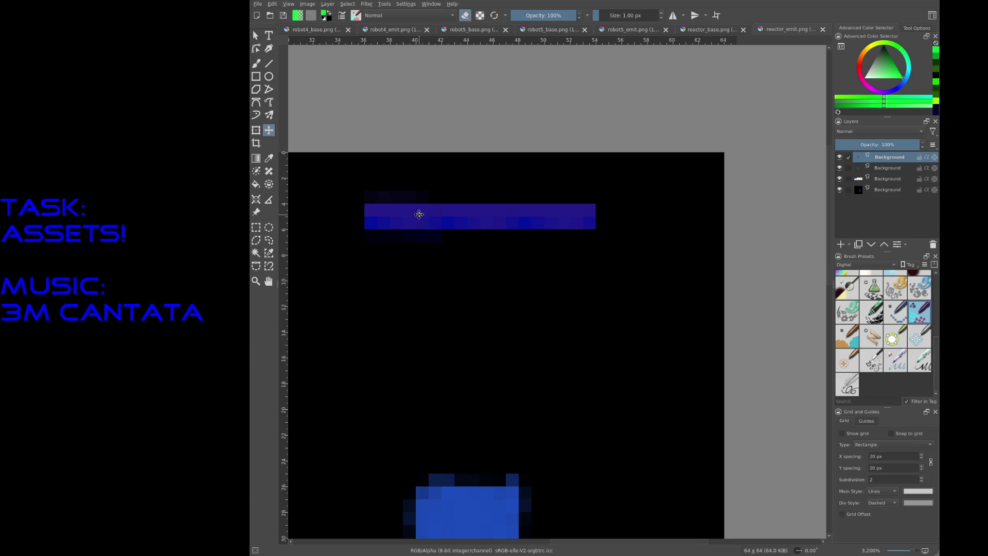
mouse_move(408, 218)
left_mouse_down()
mouse_move(476, 268)
mouse_move(653, 216)
mouse_move(640, 217)
left_mouse_up()
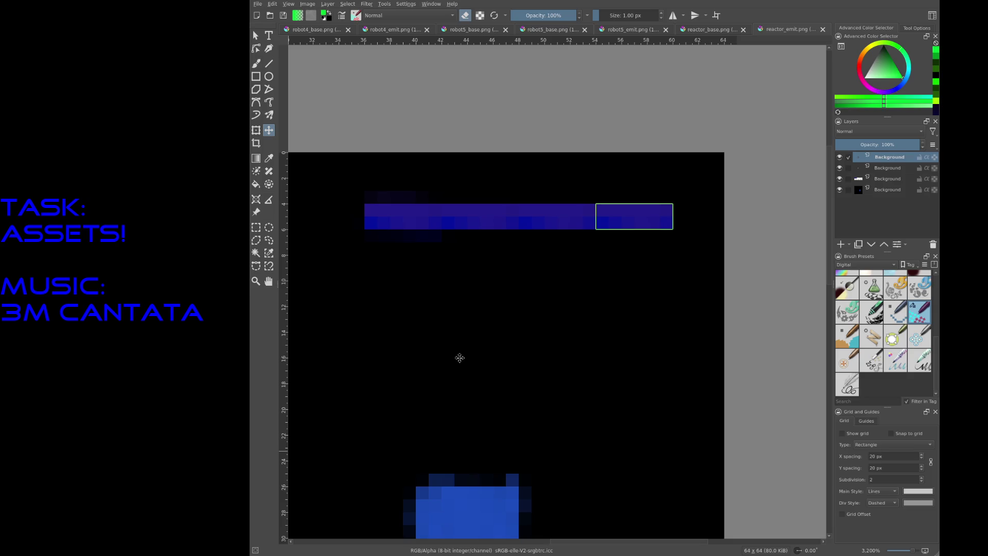
- Merge the strip layers into one and save the emission texture
scroll(644, 194, "up", 2)
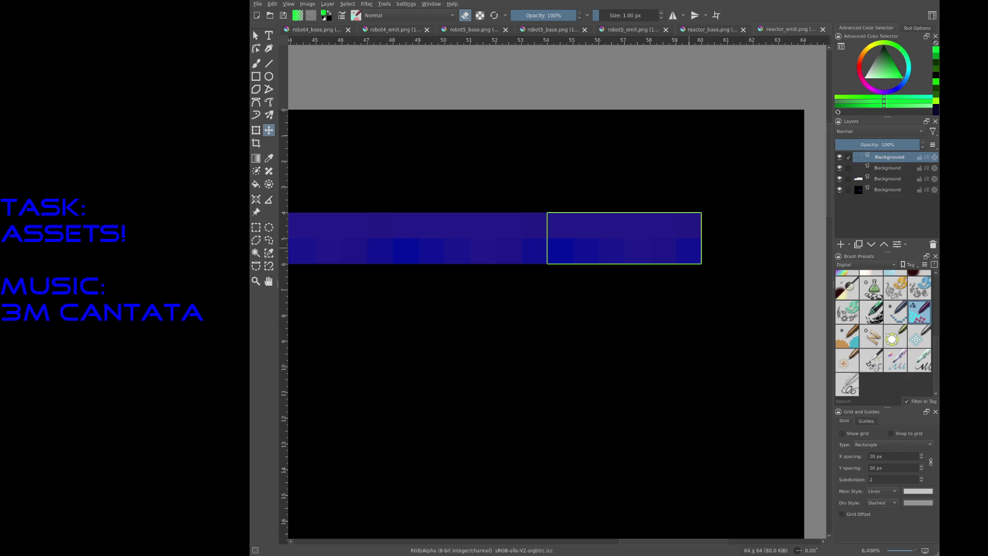
scroll(681, 252, "down", 3)
scroll(538, 233, "up", 2)
scroll(408, 255, "up", 1)
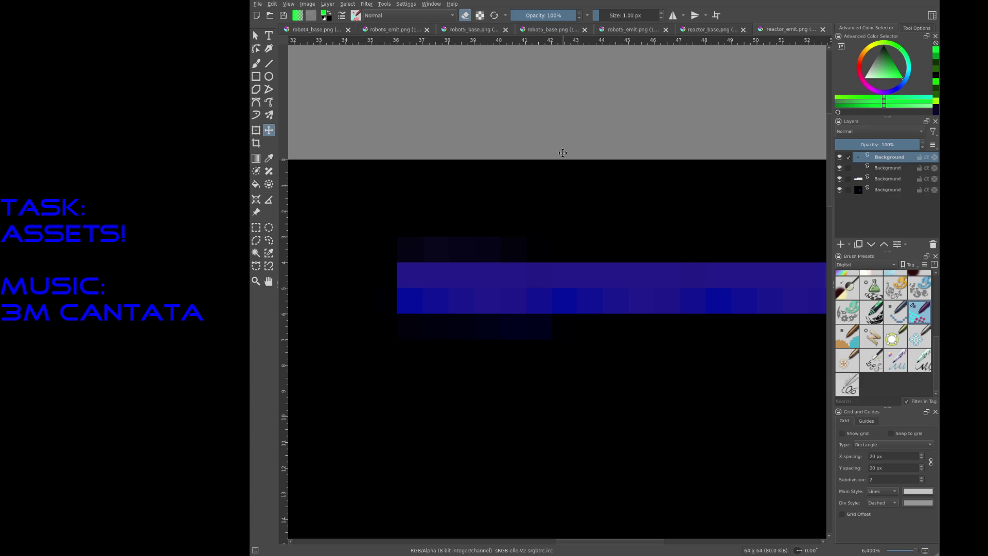
key("ctrl+shift+e")
key("ctrl+s")
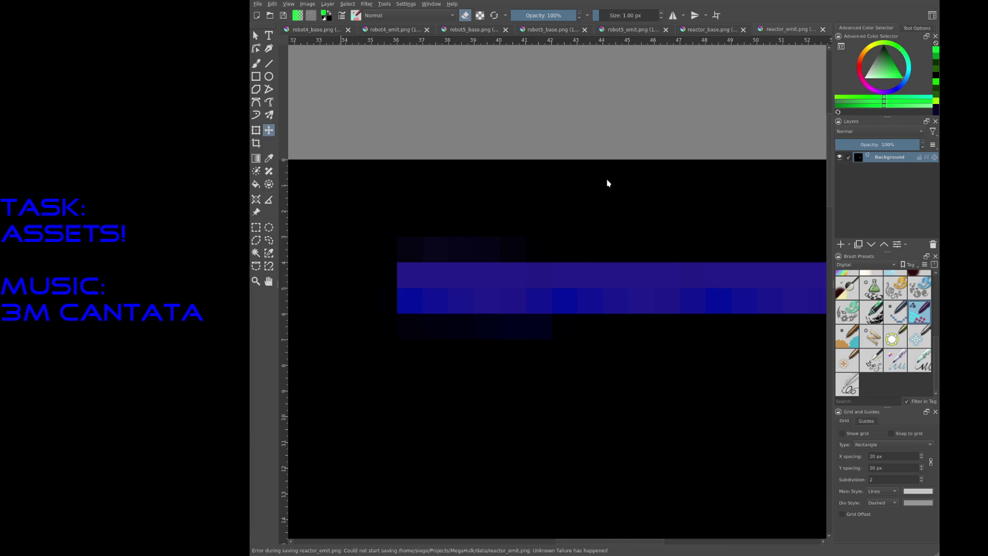
- Paint a light-blue block at the bar's left end with the pixel brush
key("b")
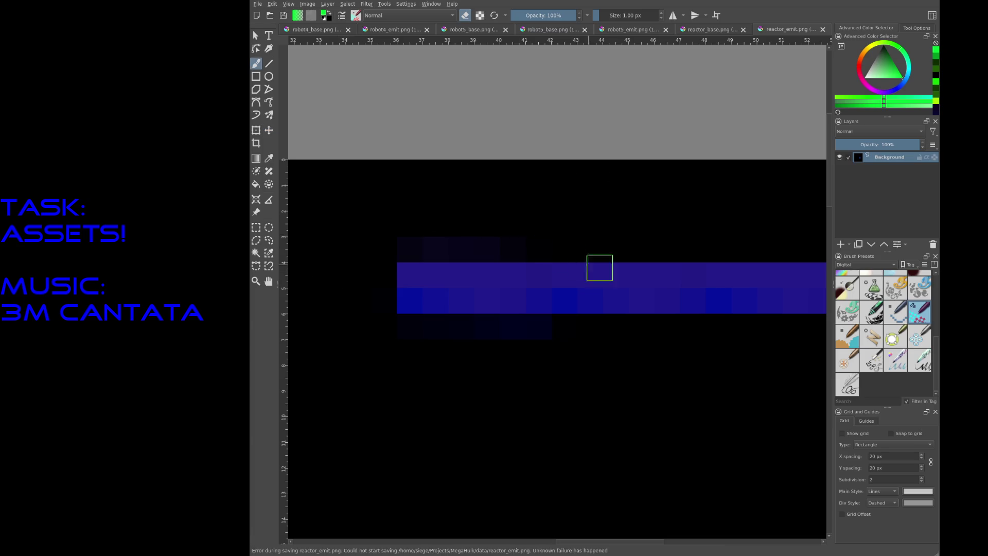
left_click_drag(426, 271, 431, 288)
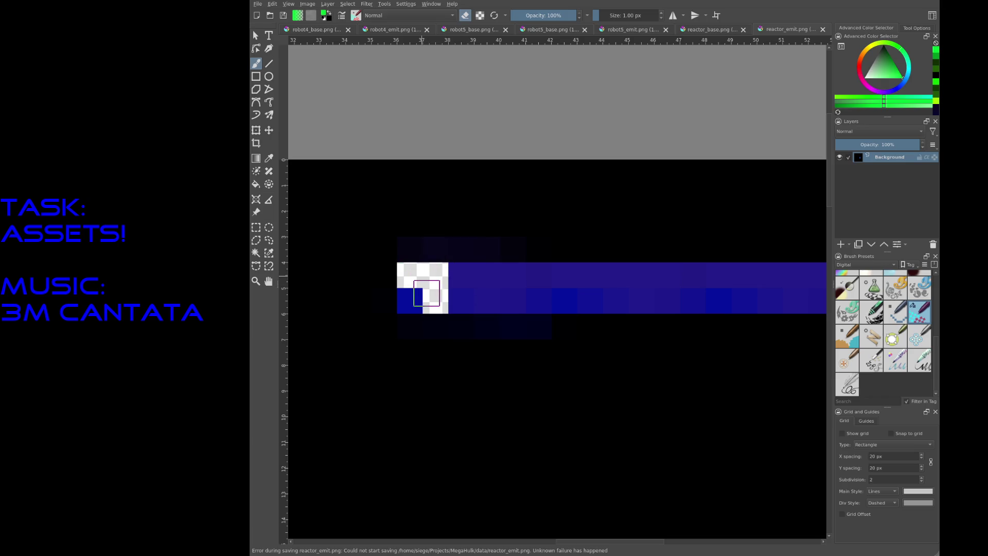
key("ctrl+z")
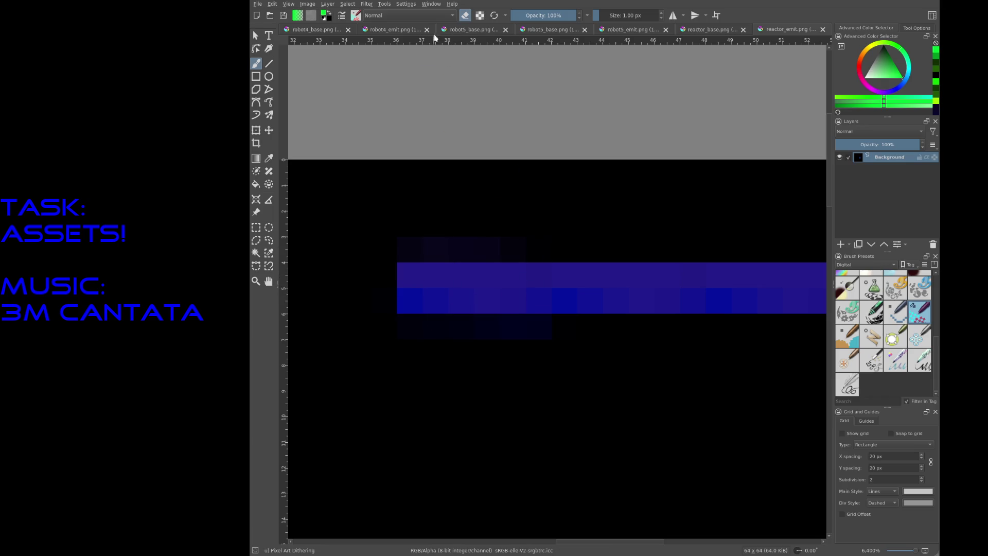
left_click(470, 18)
left_click(910, 73)
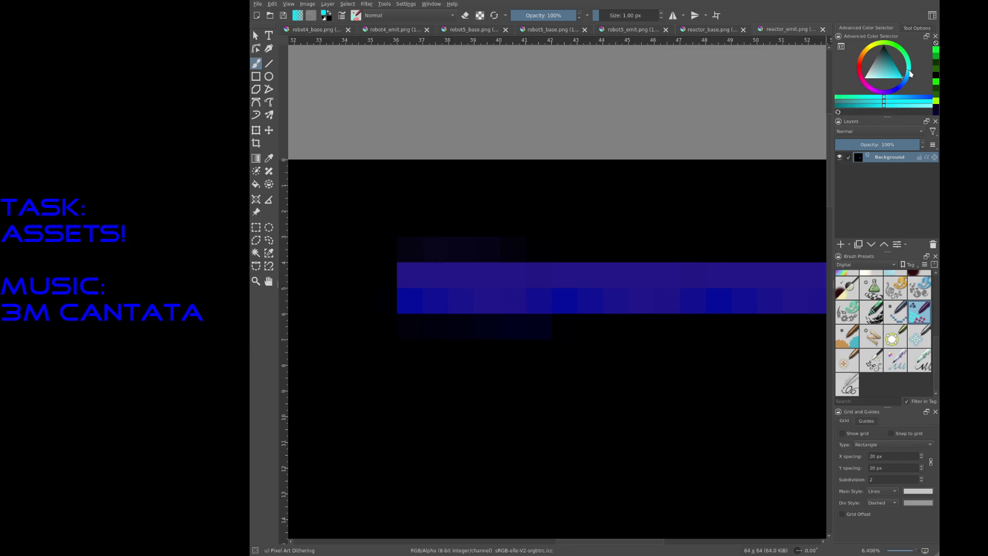
mouse_move(435, 273)
left_mouse_down()
mouse_move(427, 293)
mouse_move(414, 285)
left_mouse_up()
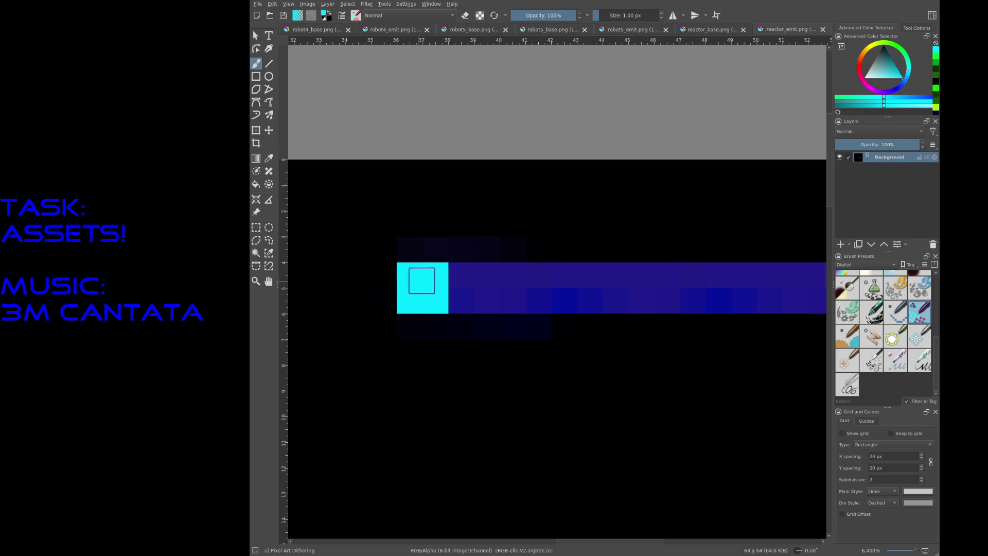
key("ctrl+z")
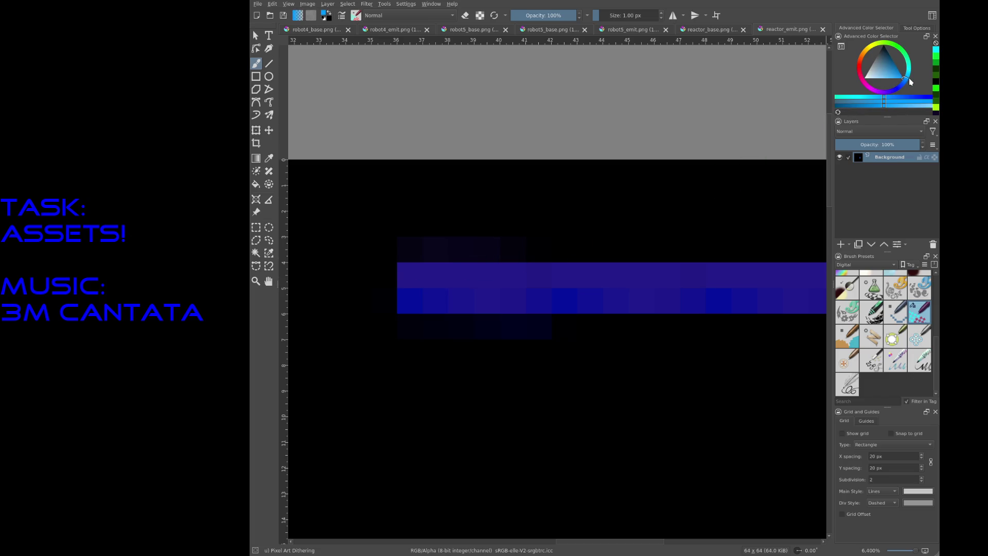
mouse_move(436, 275)
left_mouse_down()
mouse_move(435, 302)
mouse_move(419, 289)
left_mouse_up()
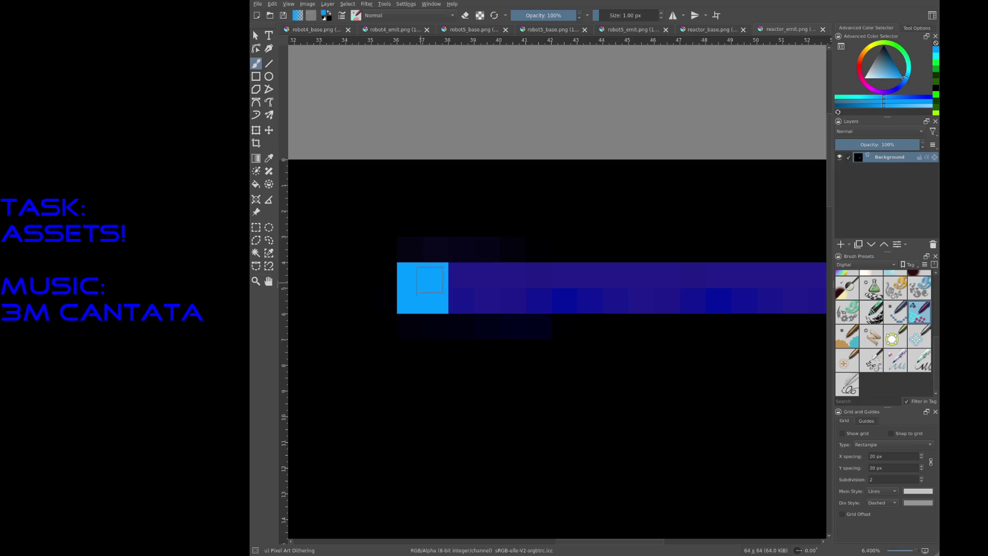
scroll(459, 251, "down", 1)
scroll(537, 273, "up", 1)
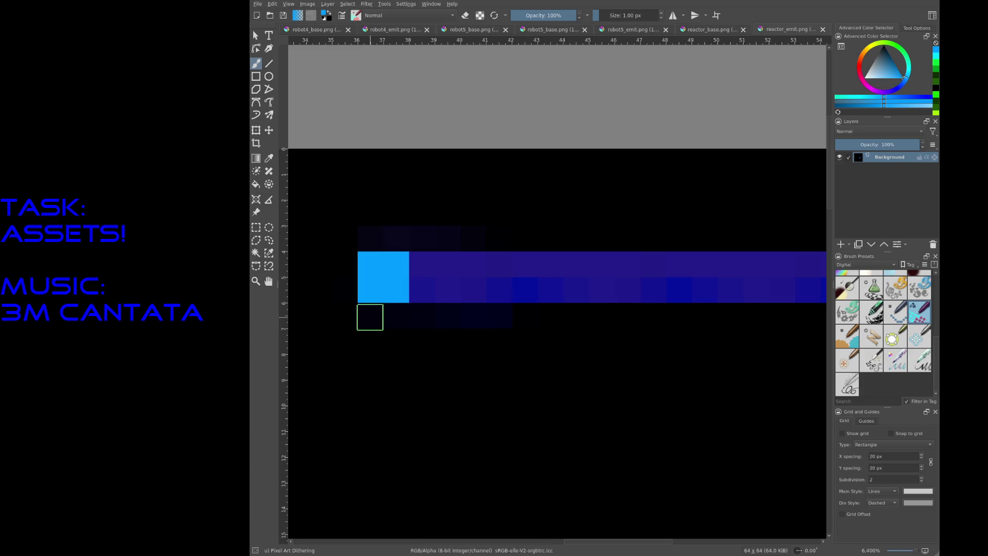
- Dot evenly spaced single cyan pixels in the row below the strip
left_click(370, 315)
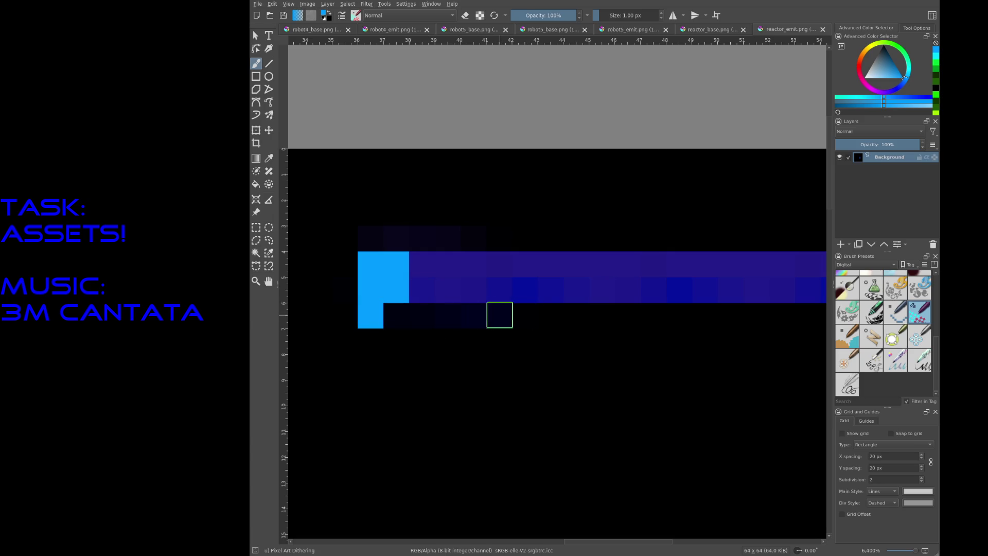
left_click(525, 315)
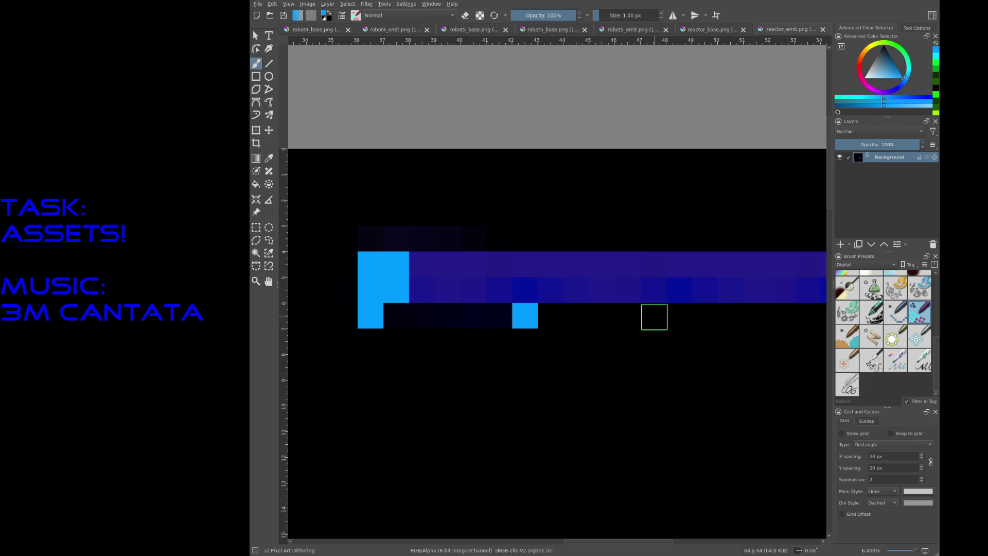
left_click(654, 317)
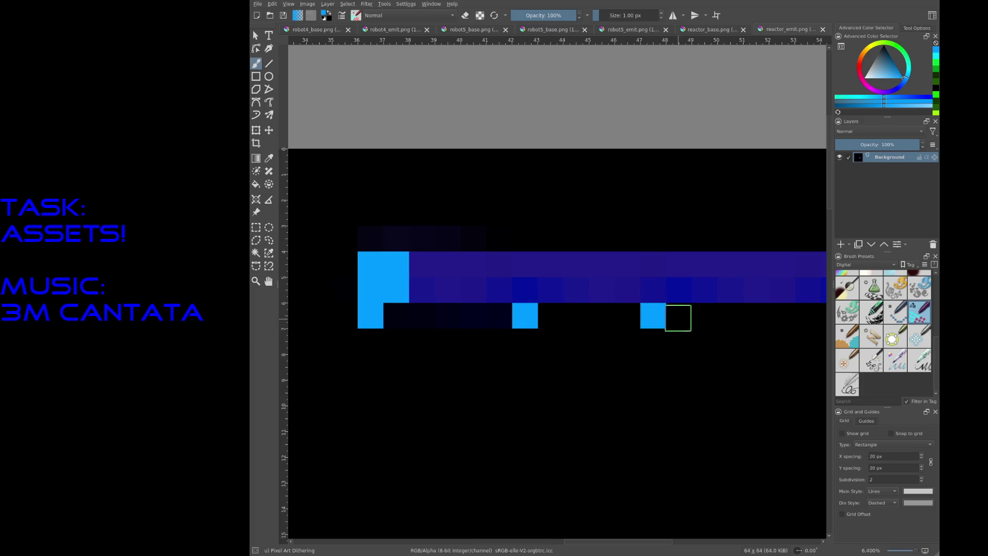
key("ctrl+z")
left_click(677, 318)
middle_click_drag(644, 307, 515, 303)
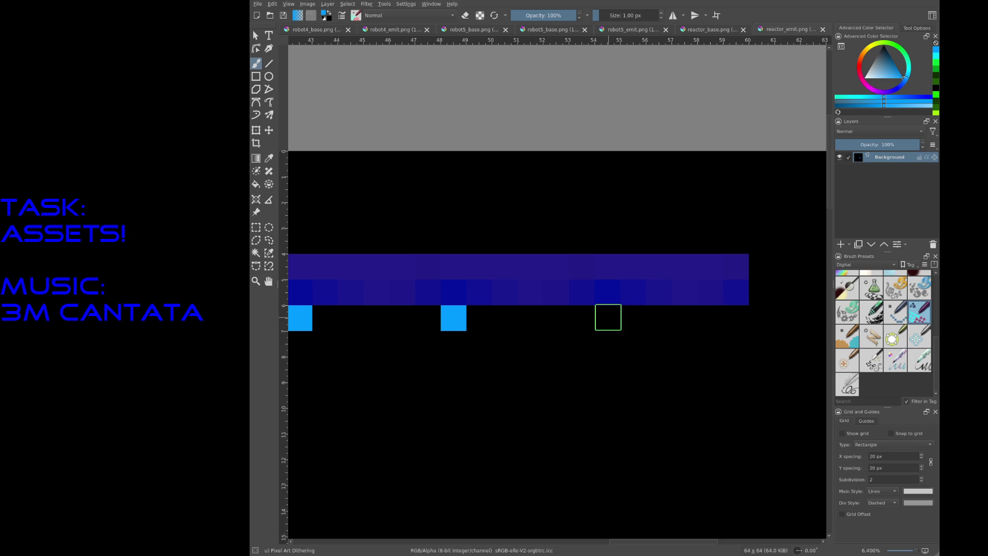
left_click(608, 317)
scroll(585, 336, "down", 3)
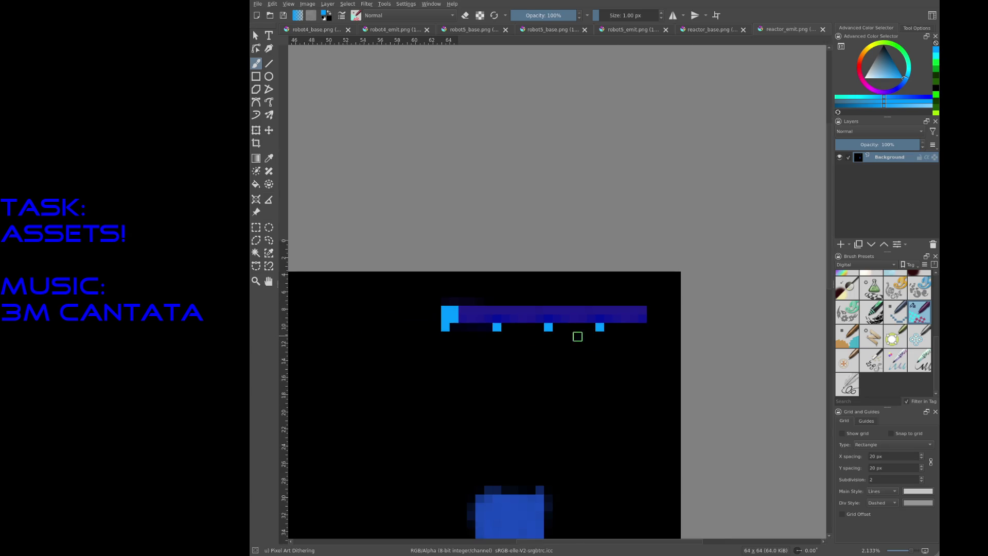
- Paint 2×2 cyan blocks at intervals across the dark blue strip
scroll(585, 336, "up", 3)
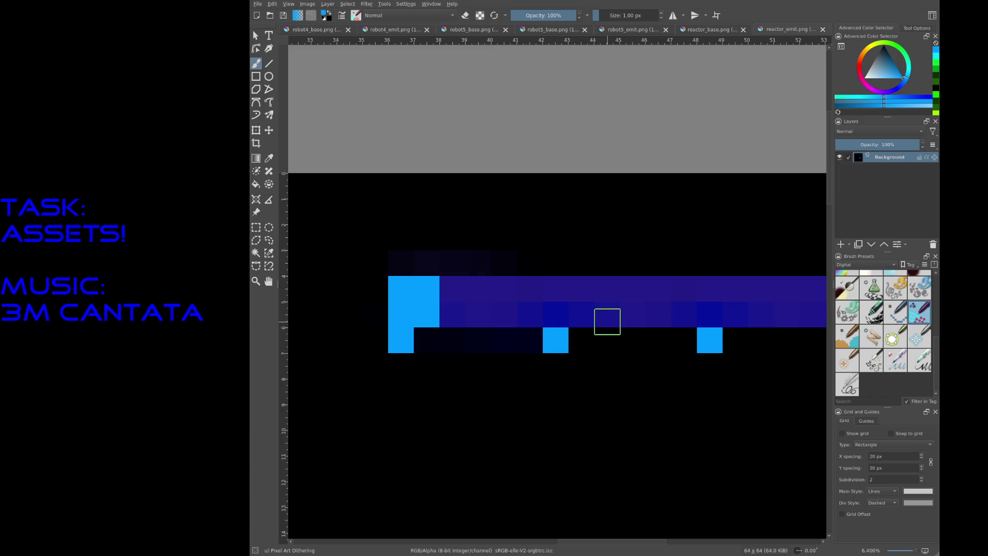
mouse_move(582, 315)
left_mouse_down()
mouse_move(607, 288)
mouse_move(606, 315)
left_mouse_up()
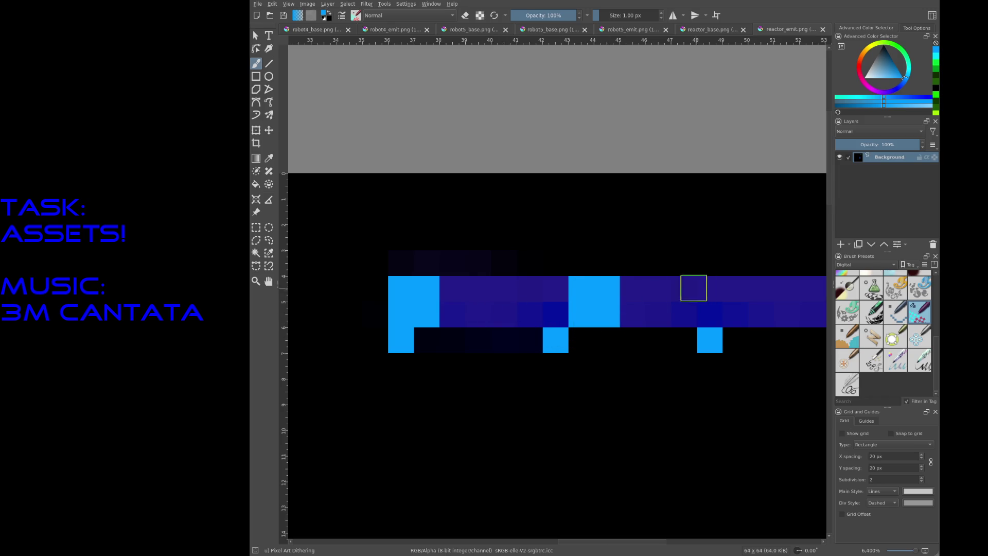
middle_click_drag(693, 288, 495, 287)
left_click_drag(565, 312, 588, 297)
left_click(589, 308)
scroll(628, 322, "down", 2)
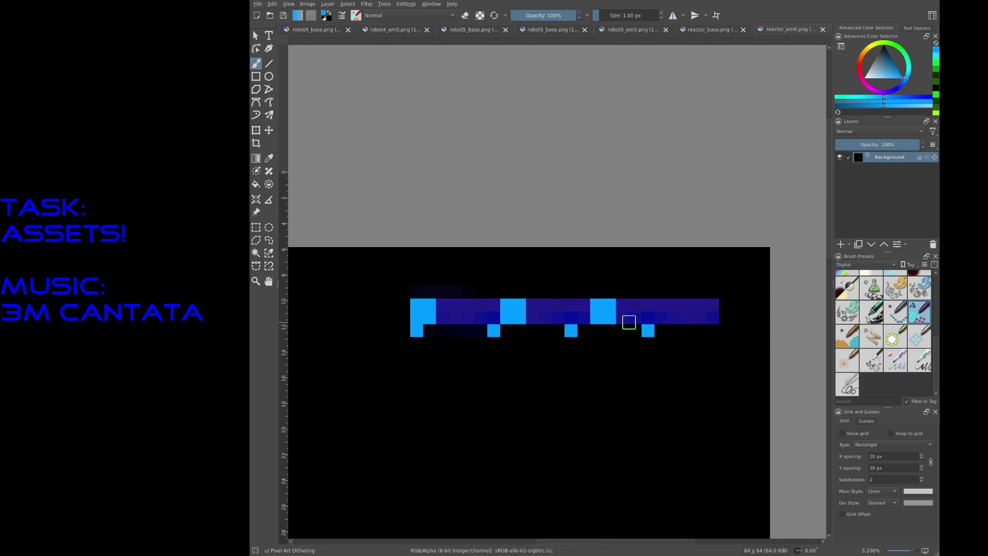
scroll(629, 323, "up", 1)
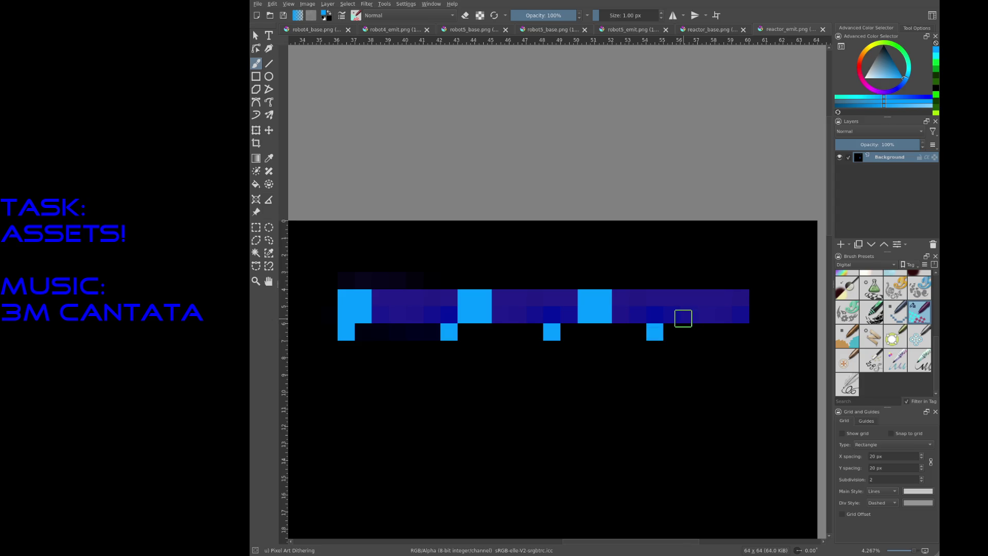
- Cap the strip's right end with a cyan block, save, and widen the second block one column
mouse_move(720, 313)
left_mouse_down()
mouse_move(708, 303)
mouse_move(718, 296)
left_mouse_up()
key("ctrl+z")
key("ctrl+z")
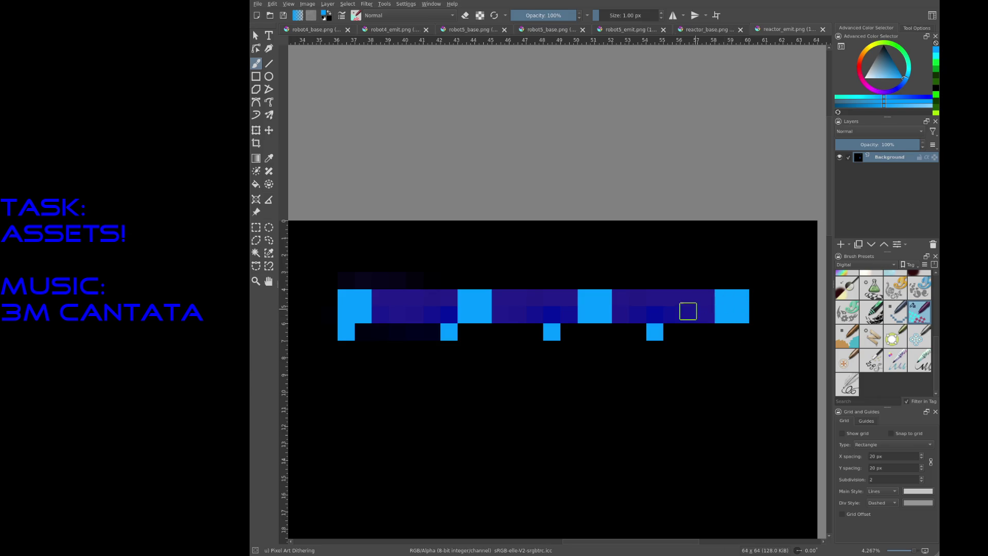
key("ctrl+s")
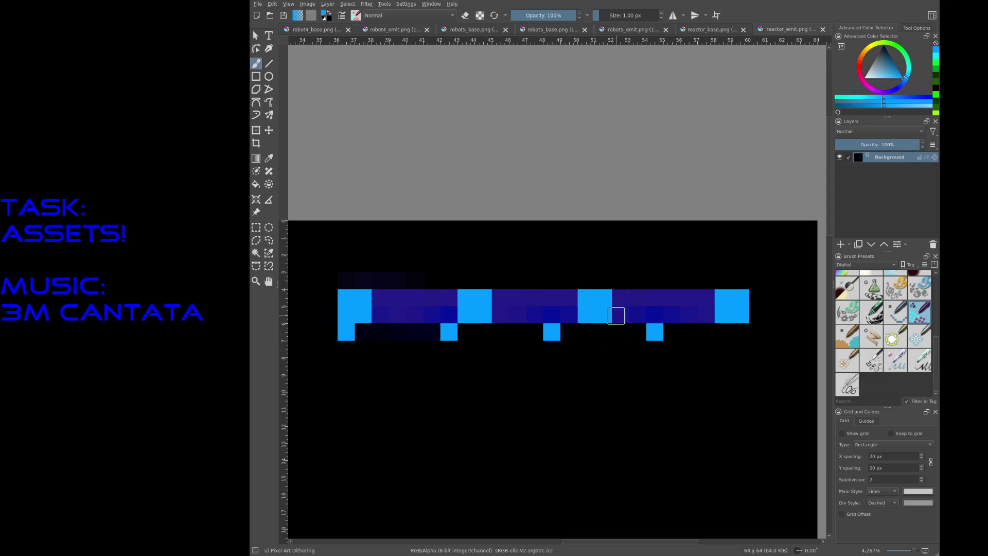
scroll(655, 335, "up", 1)
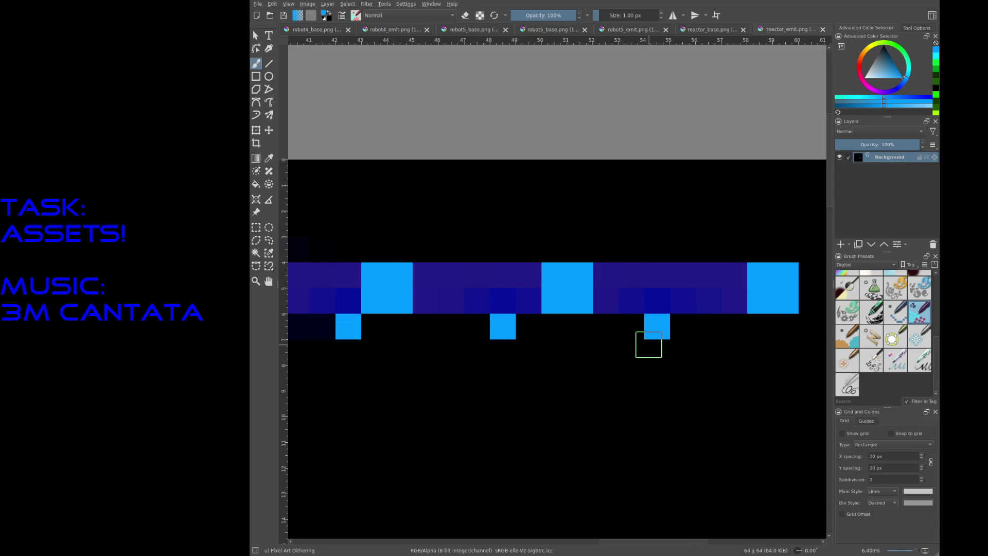
scroll(603, 324, "down", 1)
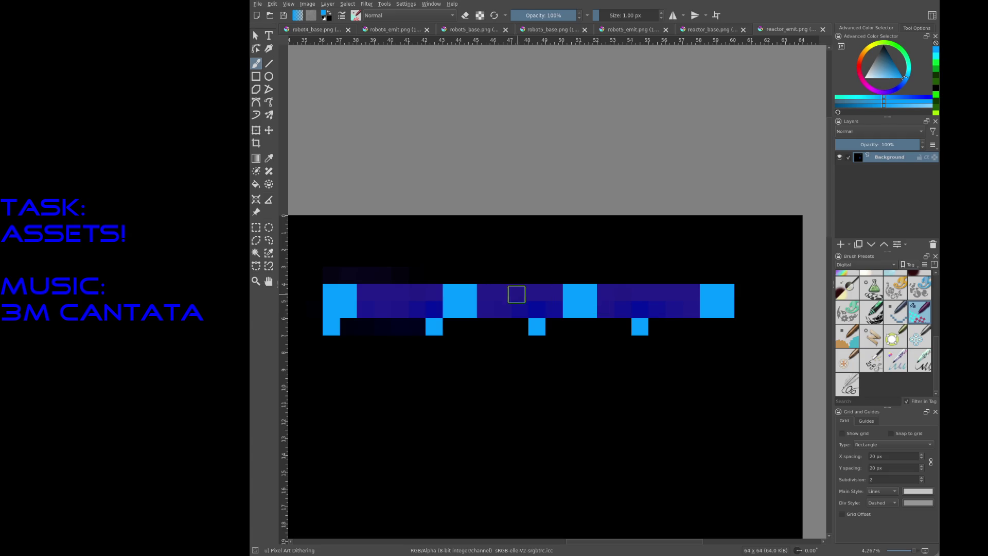
left_click_drag(482, 313, 484, 298)
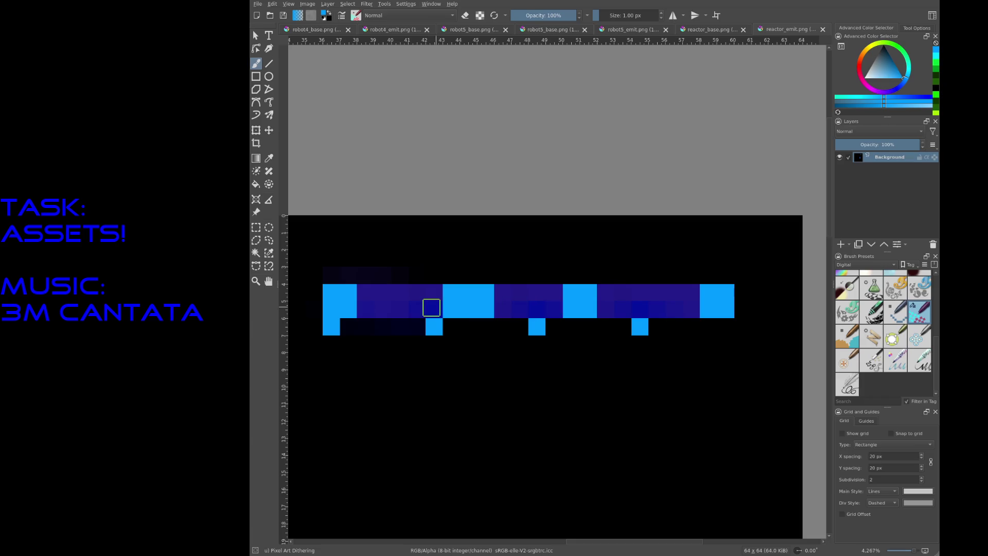
left_click(545, 309, "ctrl")
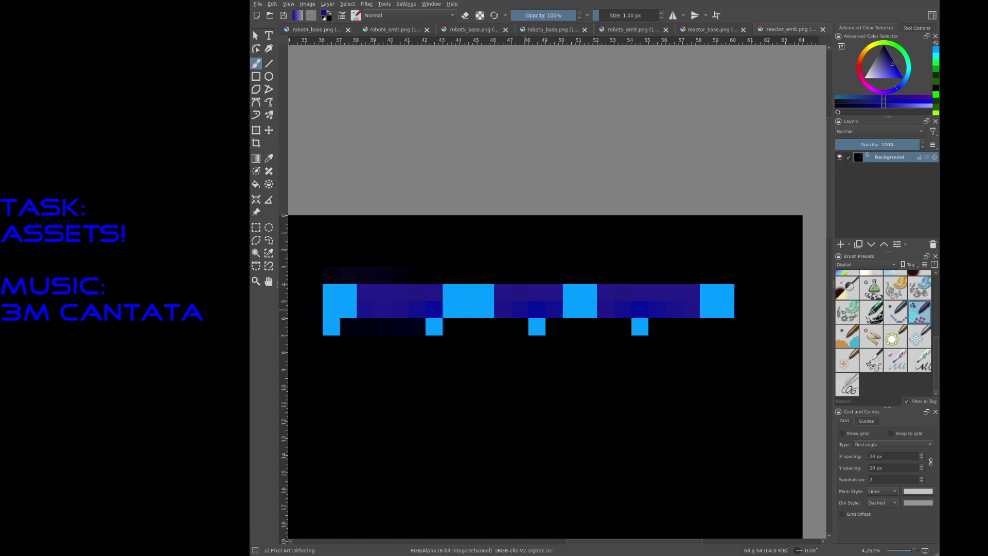
- Narrow the second cyan pulse back to dark blue and widen the third by one column
left_click(451, 310)
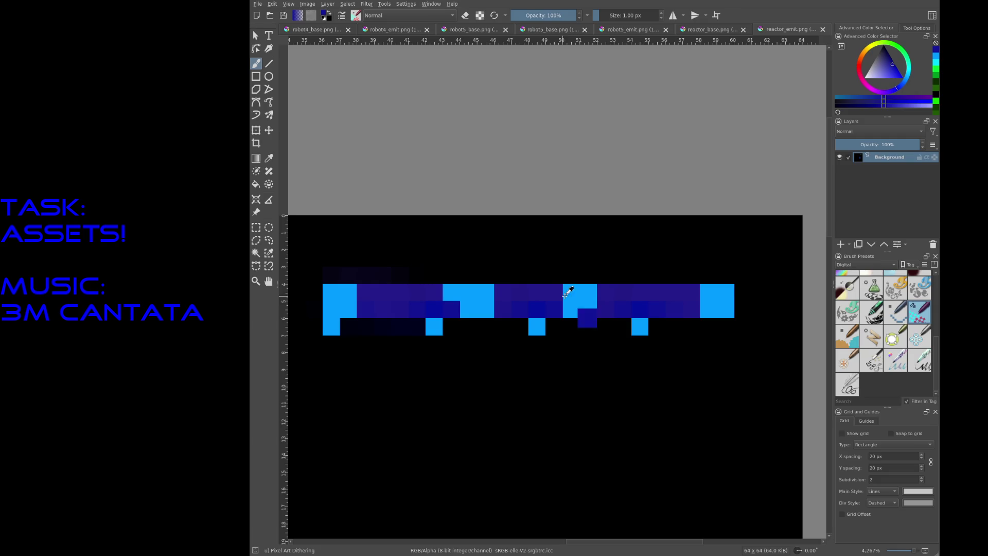
left_click(451, 292)
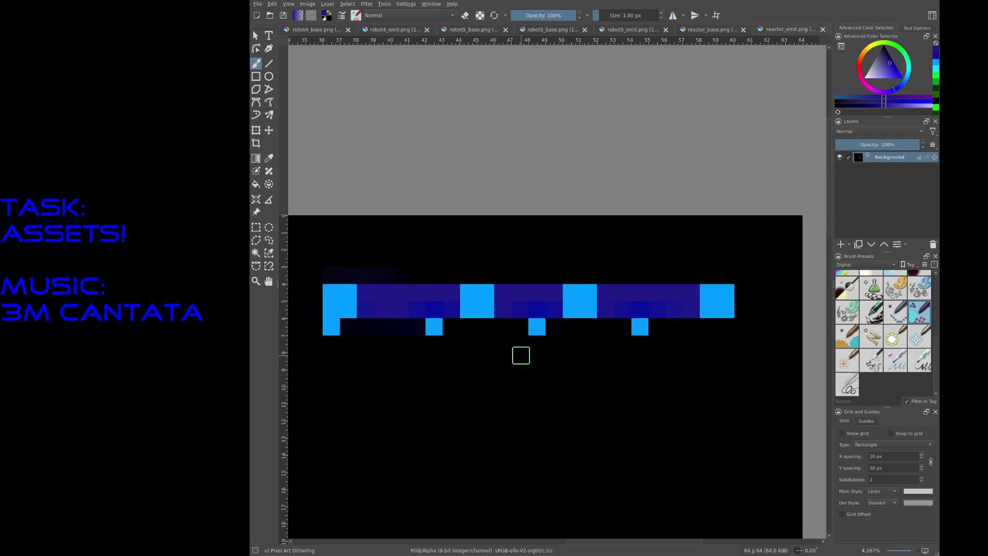
left_click(589, 314, "ctrl")
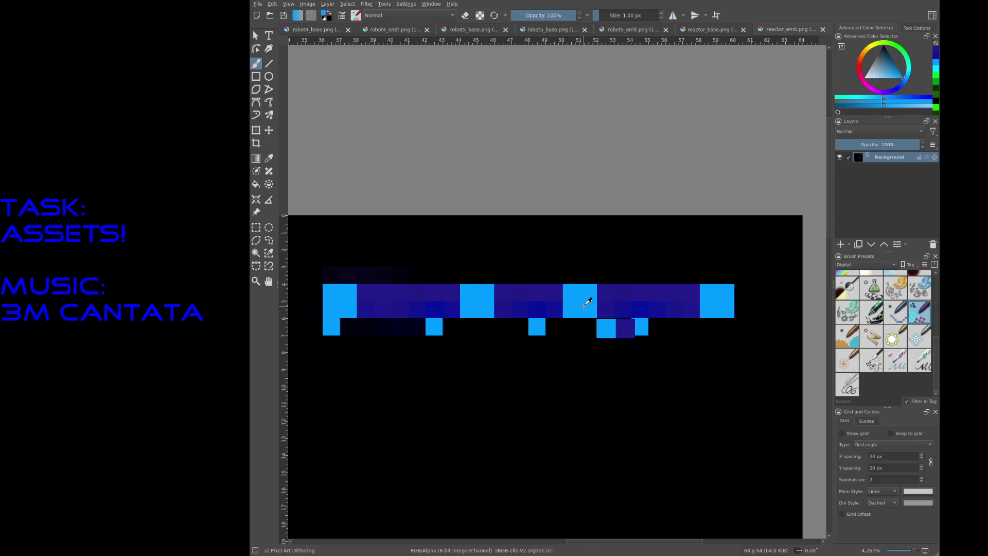
left_click_drag(607, 309, 607, 292)
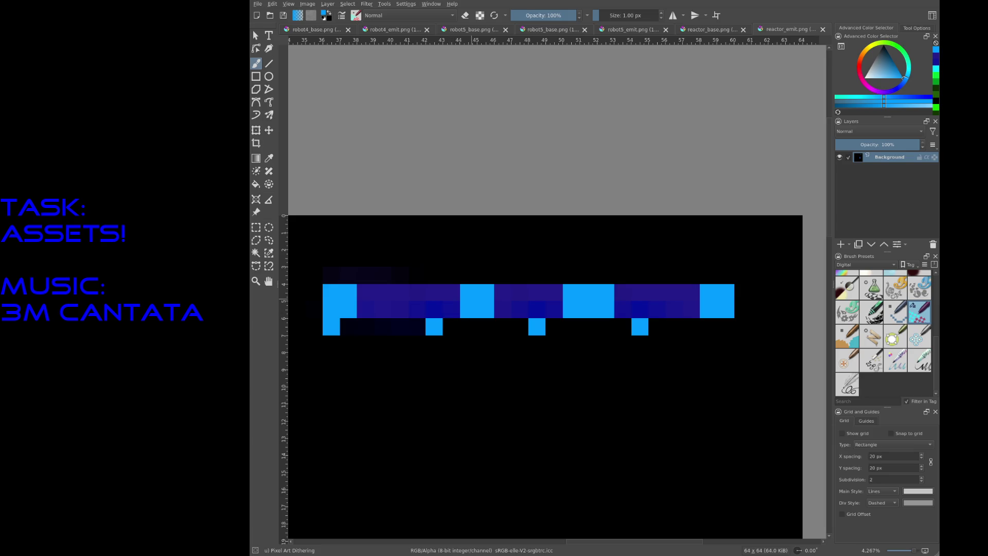
- Paint teal fade columns beside the second, third and end cyan pulses
left_click(899, 72)
left_click(452, 295)
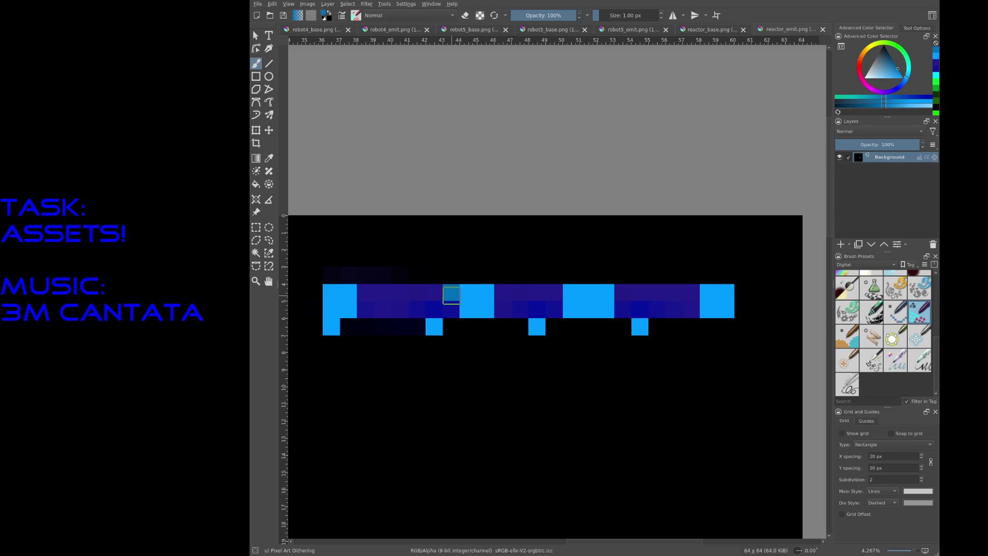
left_click(451, 309)
left_click(434, 309)
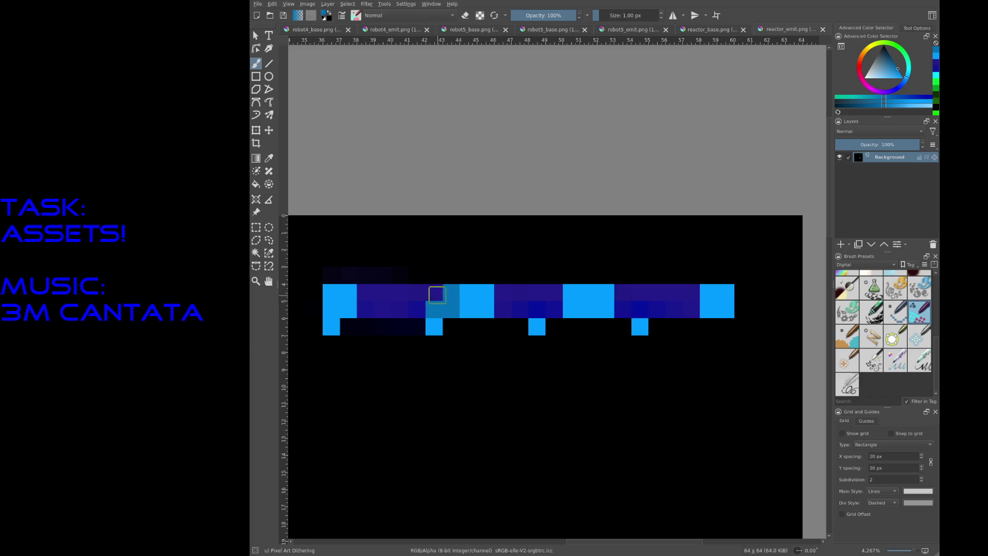
left_click(434, 292)
key("ctrl+z")
key("ctrl+z")
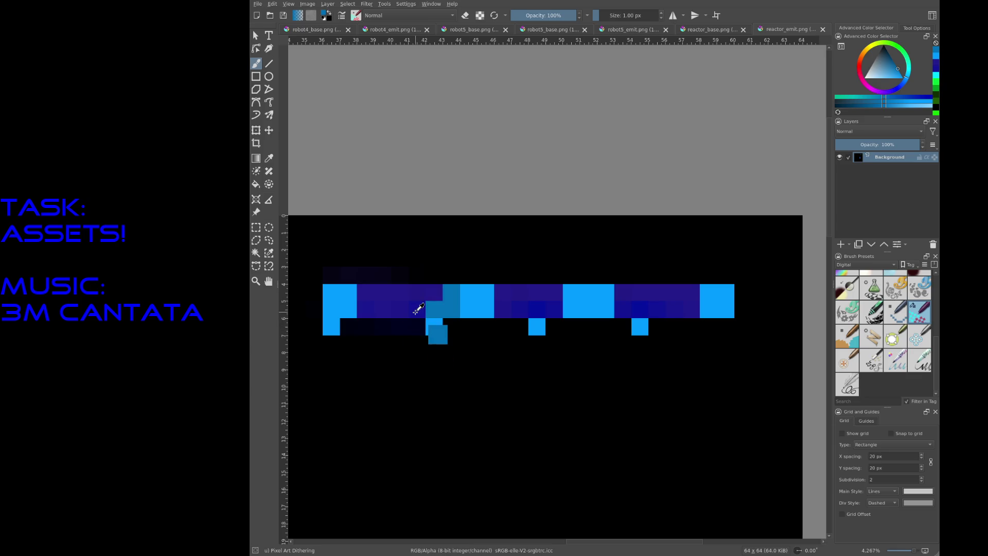
left_click_drag(415, 309, 417, 293)
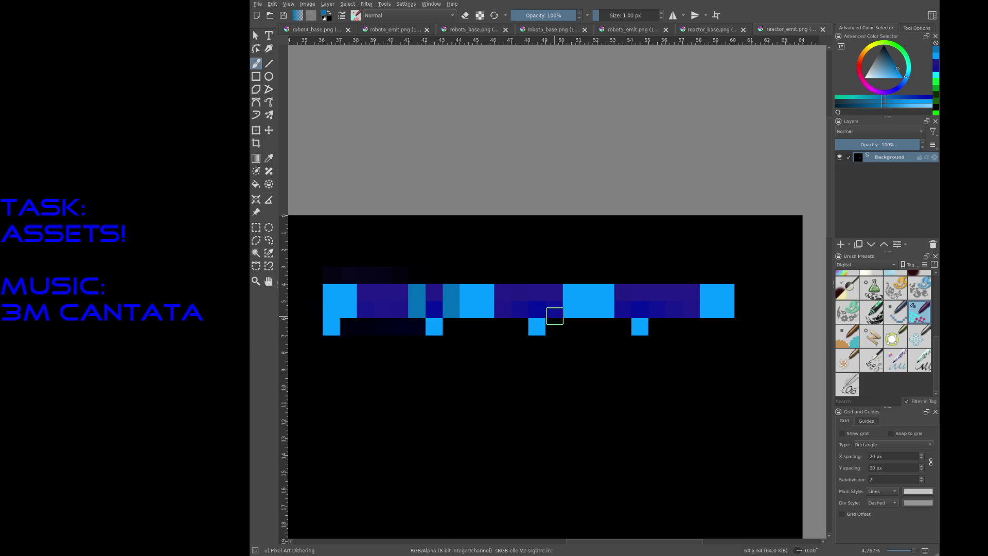
left_click_drag(551, 311, 553, 296)
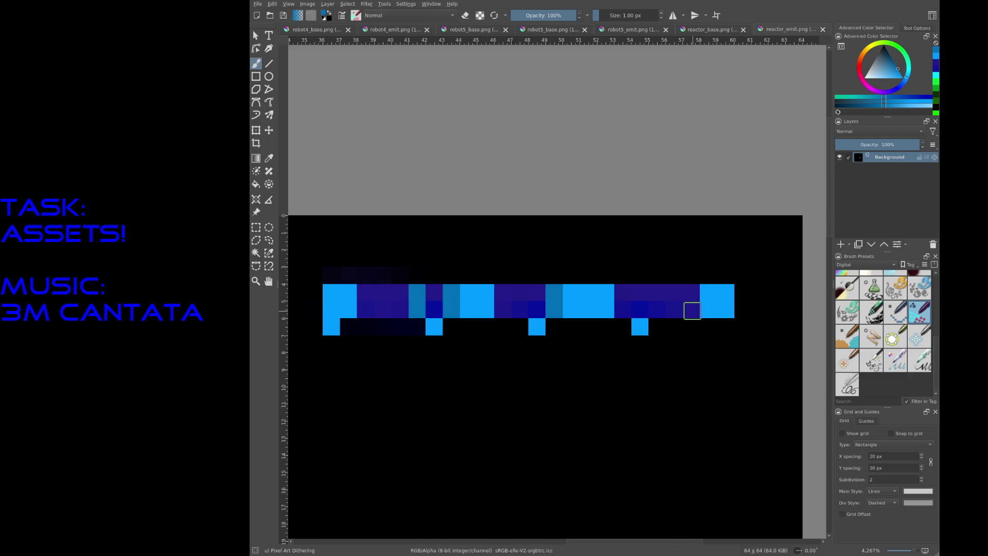
left_click(691, 292)
left_click(691, 309)
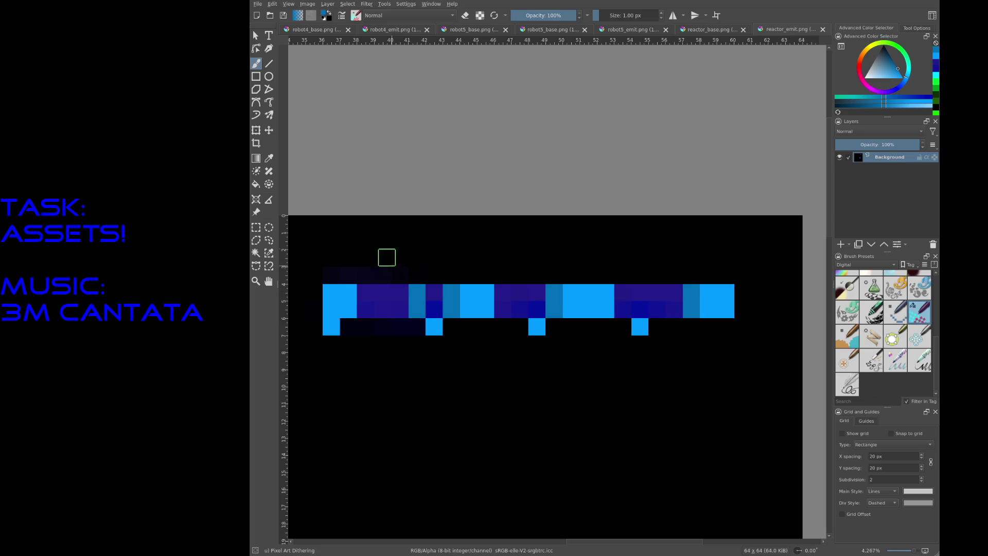
- Paint the three light-blue pixels below the glowing bar black
key("d")
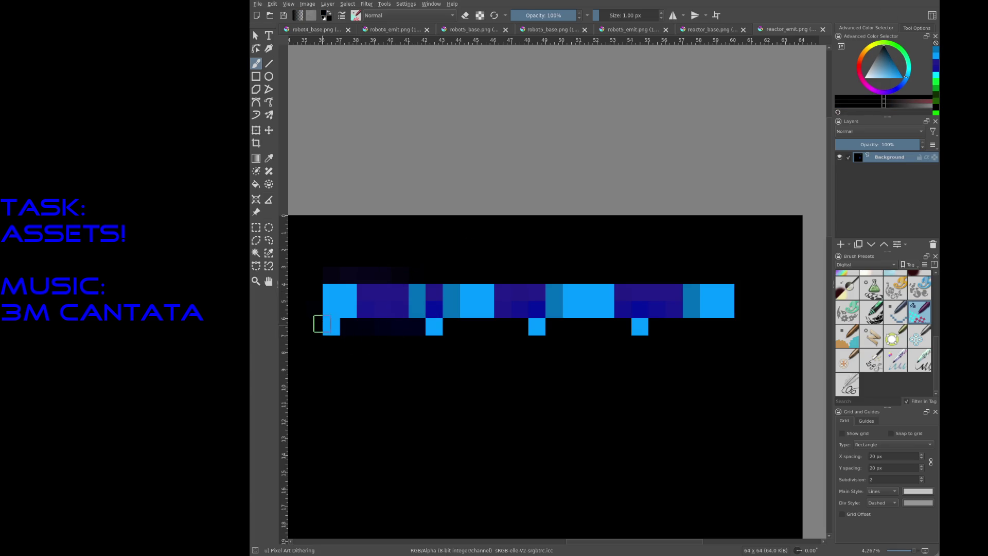
left_click(434, 326)
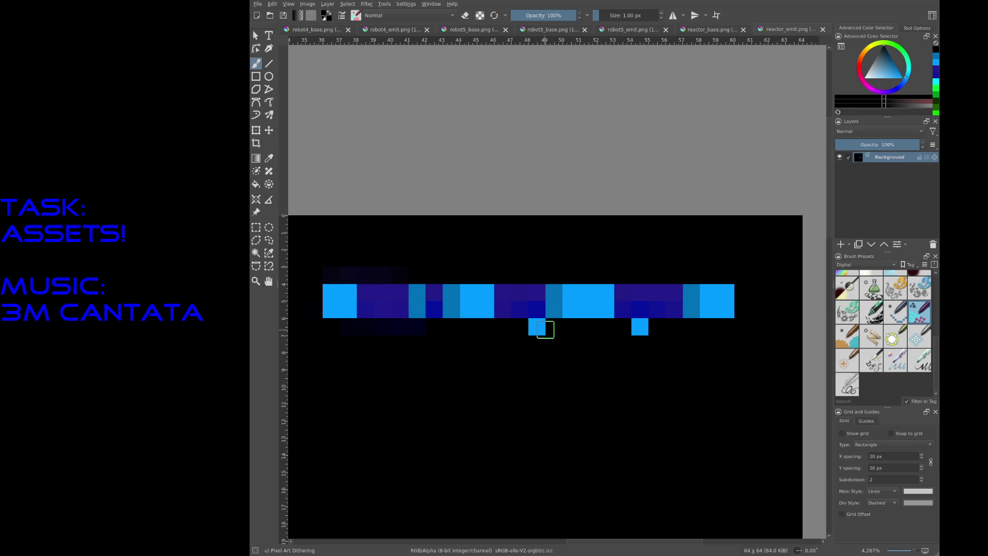
left_click(536, 326)
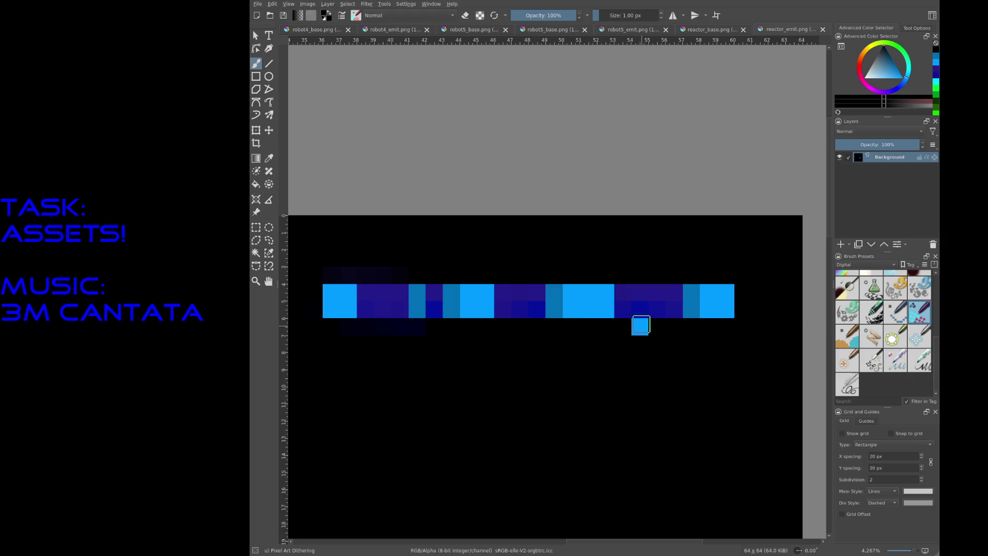
left_click(638, 327)
- Try a rectangle selection on the bar's left end, clear it, and save the emission texture
left_click(256, 227)
left_click_drag(323, 283, 391, 302)
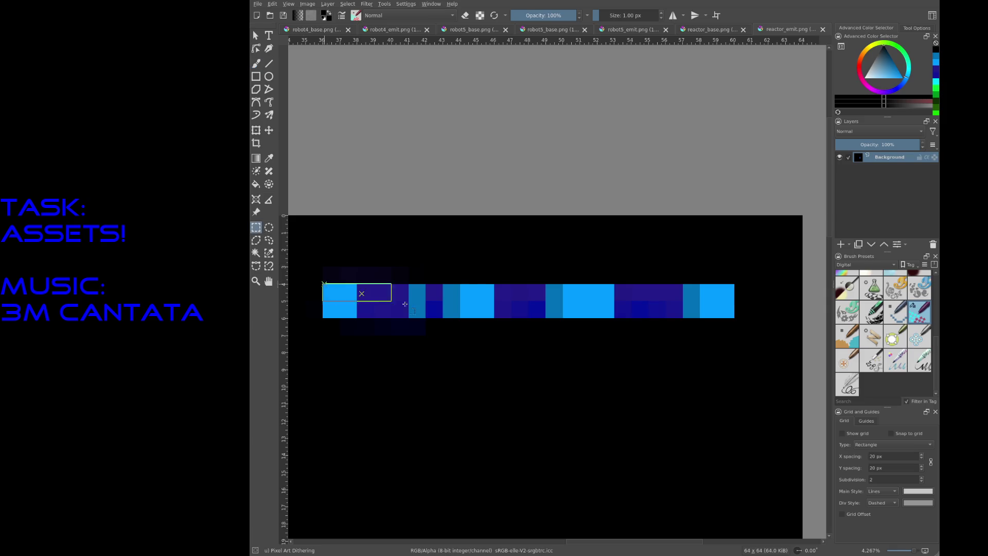
left_click(641, 186)
key("ctrl+s")
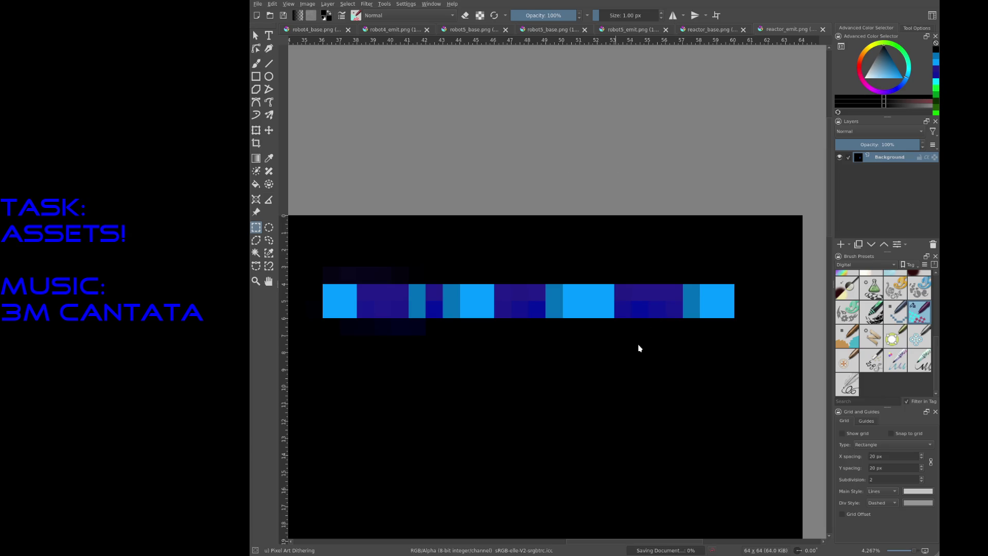
- In reactor_base.png, extend the blue visor band rightwards with pasted copies and merge them
left_click(710, 30)
left_click_drag(364, 149, 467, 243)
key("ctrl+c")
key("ctrl+v")
key("t")
mouse_move(452, 195)
left_mouse_down()
mouse_move(529, 208)
mouse_move(537, 195)
left_mouse_up()
key("Insert")
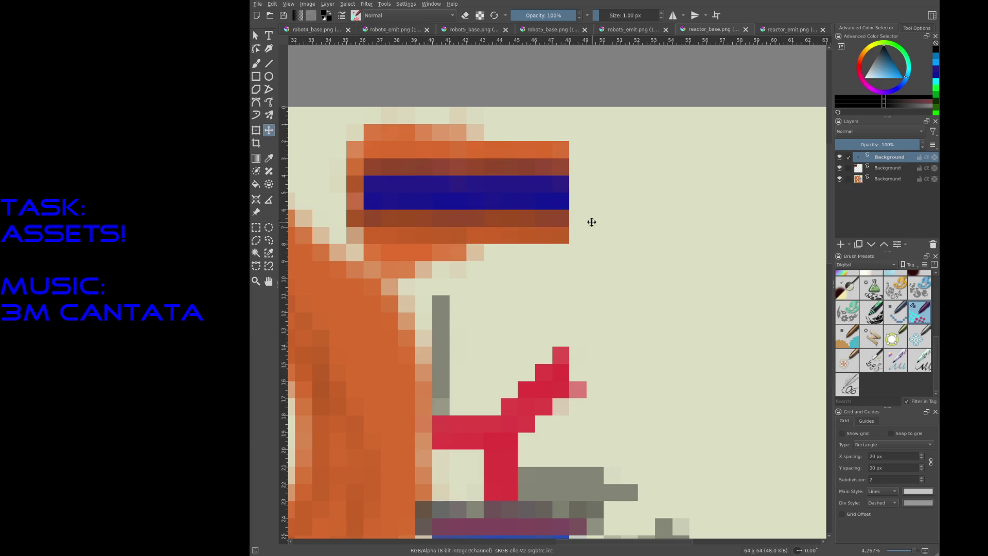
mouse_move(434, 190)
left_mouse_down()
mouse_move(488, 201)
mouse_move(622, 189)
mouse_move(735, 194)
left_mouse_up()
key("Insert")
scroll(695, 185, "down", 1)
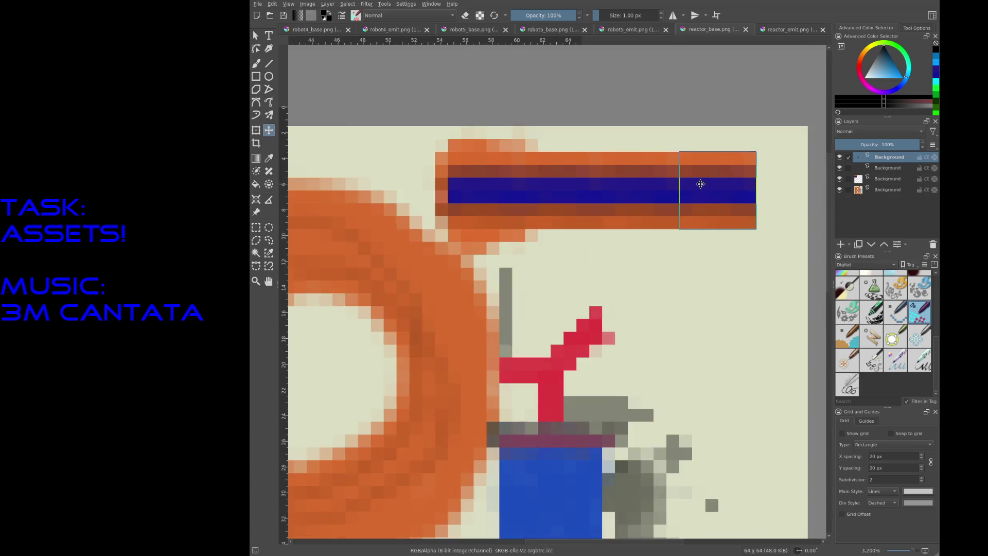
key("ctrl+e")
key("ctrl+e")
key("ctrl+e")
- Paste the blue strip from reactor_emit.png over the base band and save reactor_base.png
left_click(786, 30)
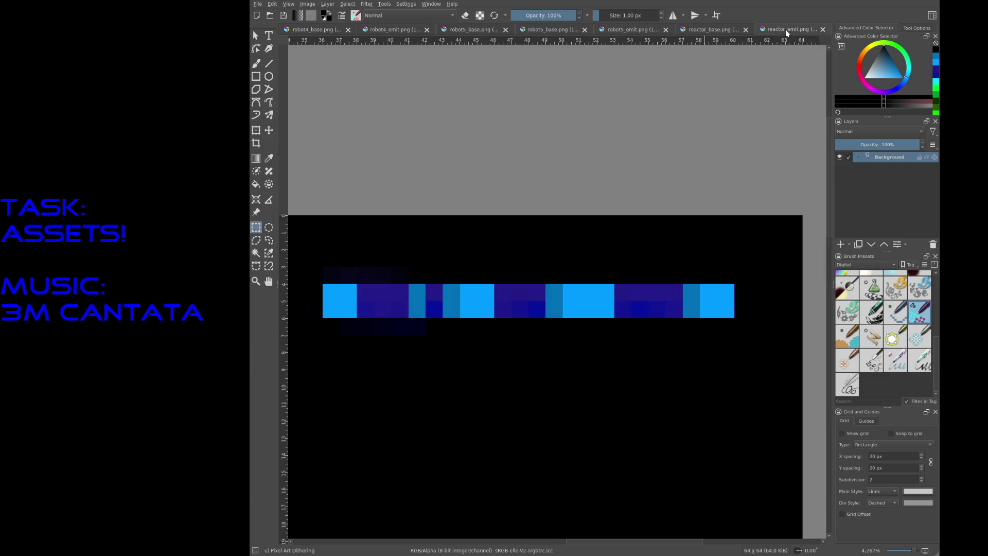
mouse_move(323, 282)
left_mouse_down()
mouse_move(619, 323)
mouse_move(735, 318)
left_mouse_up()
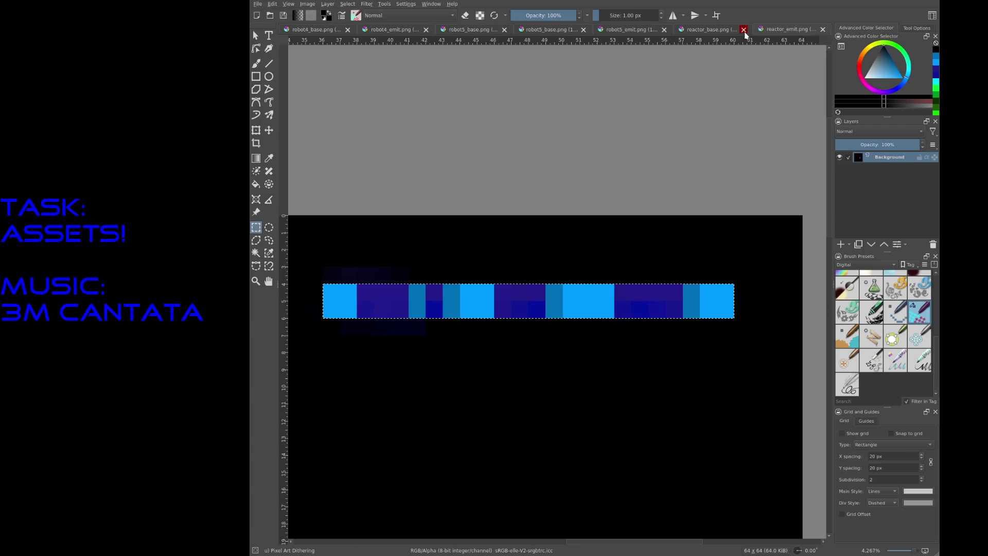
left_click(710, 29)
key("t")
key("ctrl+v")
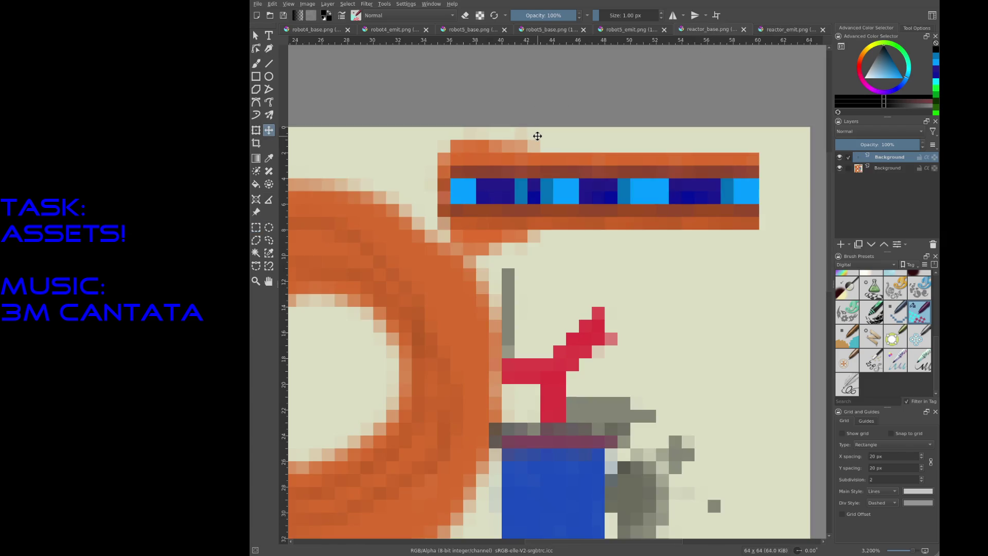
key("ctrl+s")
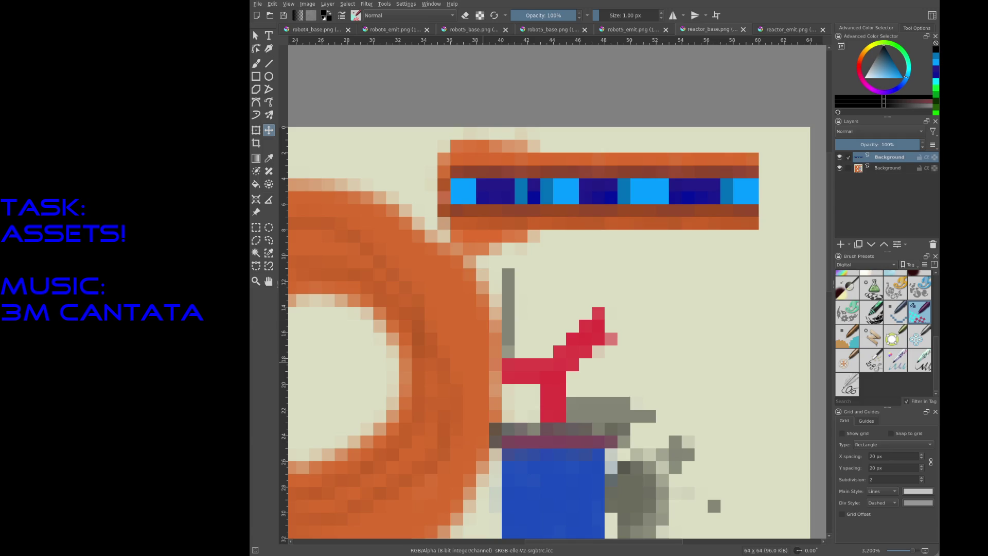
key("alt+Tab")
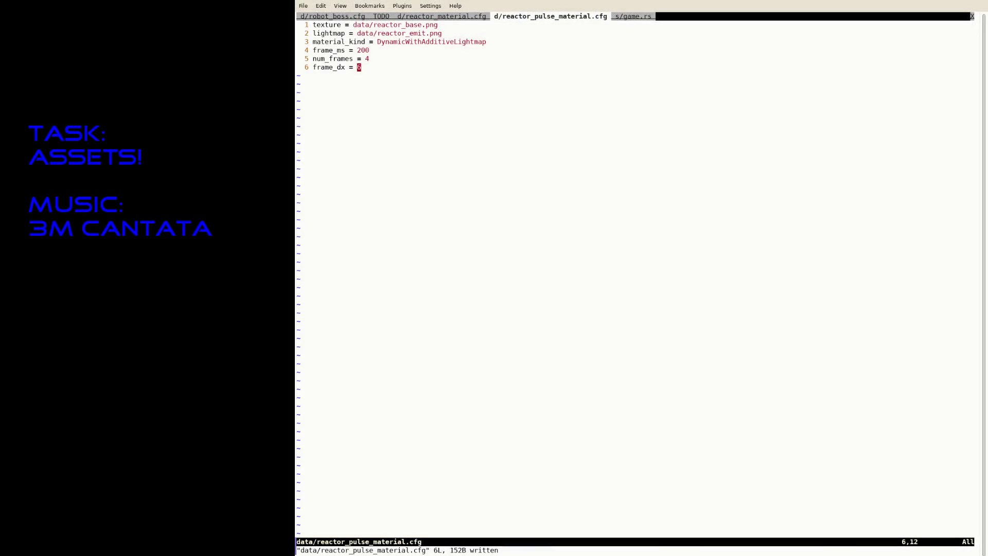
- Cycle Vim tabs back to game.rs and search for spawn_reactor
type(":tabn")
key("Return")
type(":tabn")
key("Return")
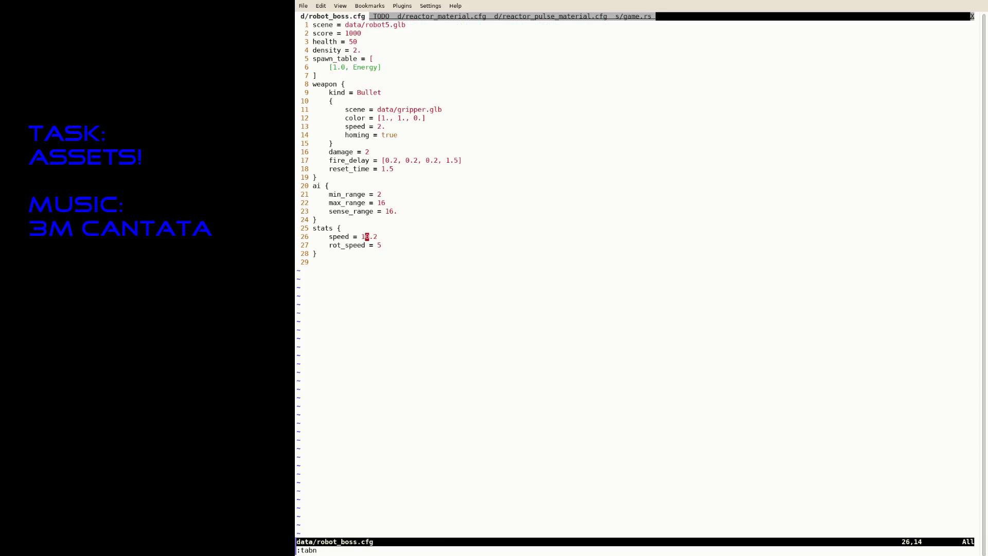
type(":tabp")
key("Return")
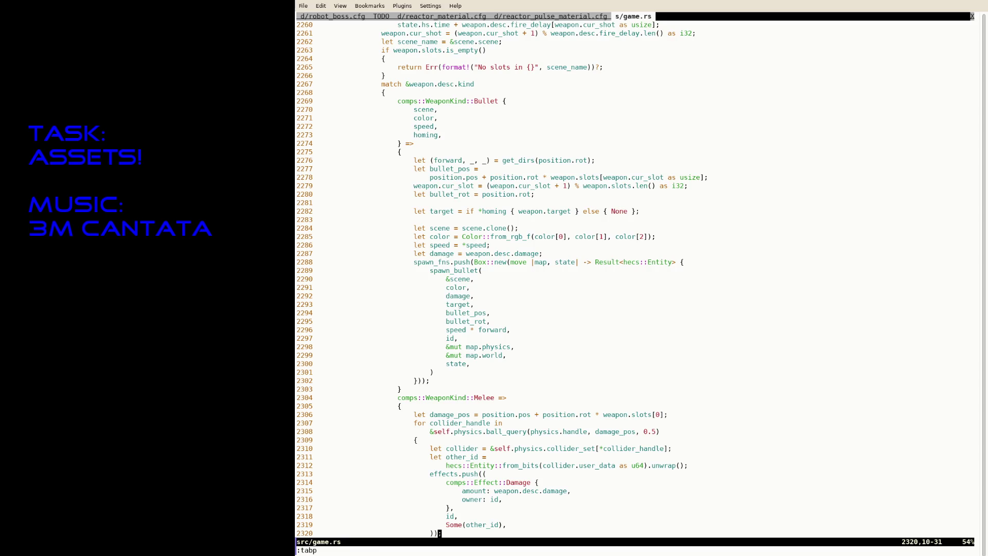
type("/spawn_reac")
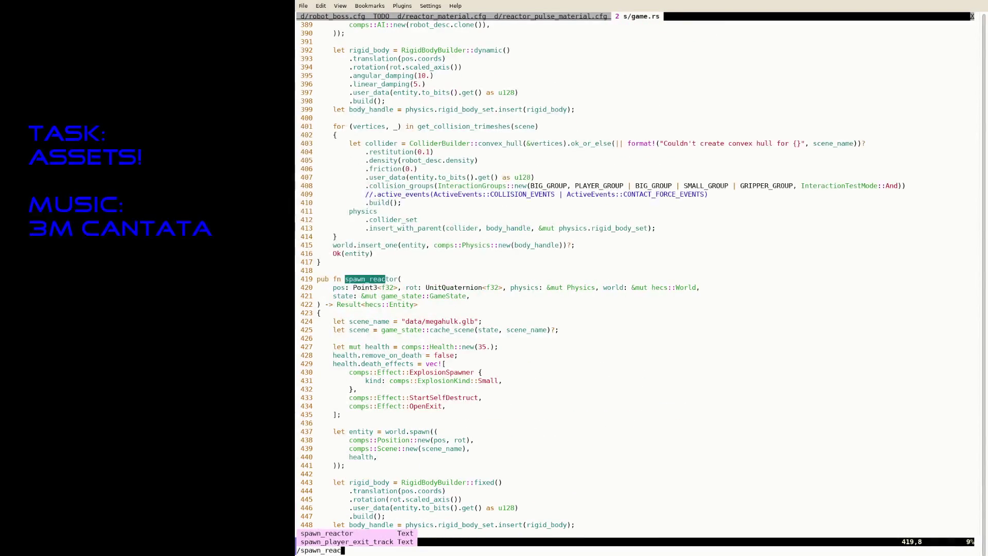
key("Return")
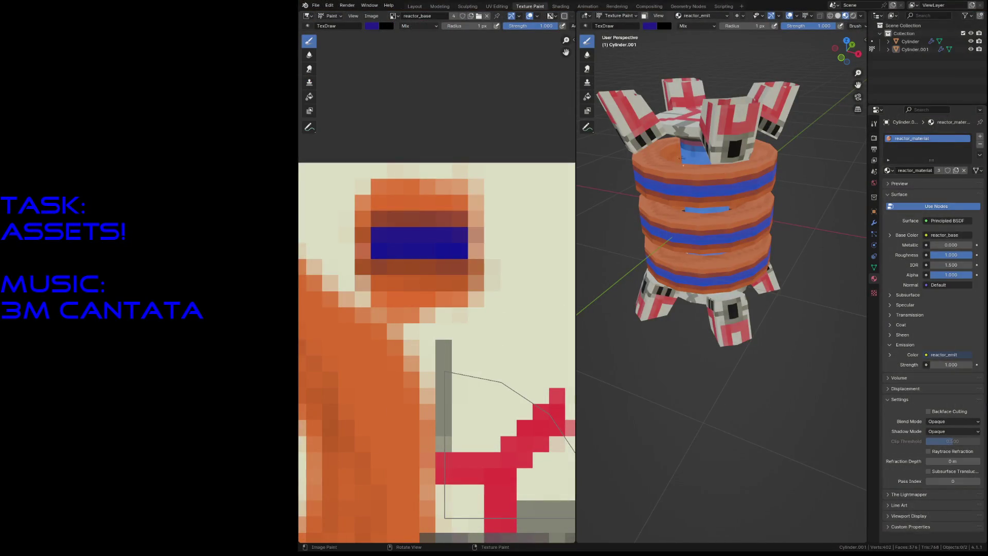
- Toggle the 3D view between modes, then switch to the Layout workspace
key("Tab")
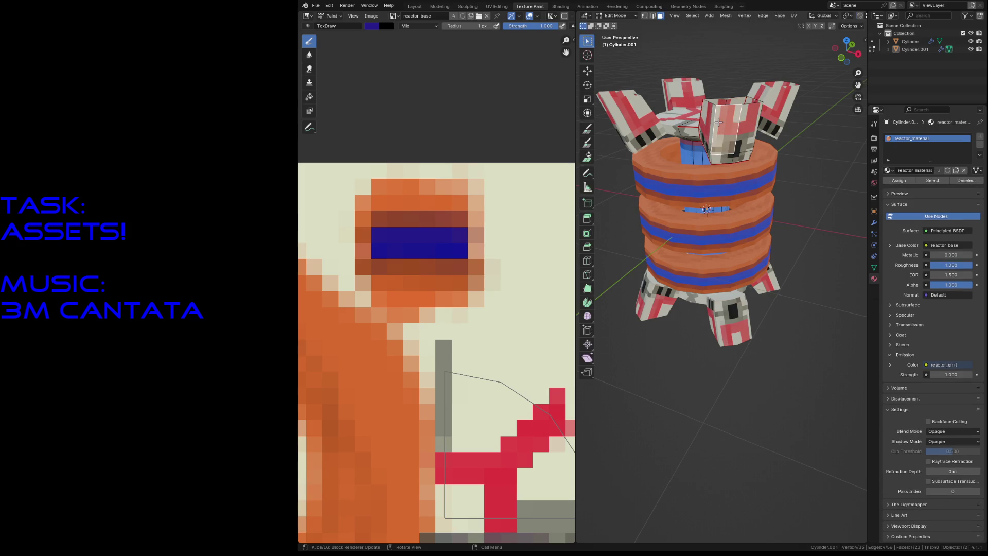
key("Tab")
key("Tab")
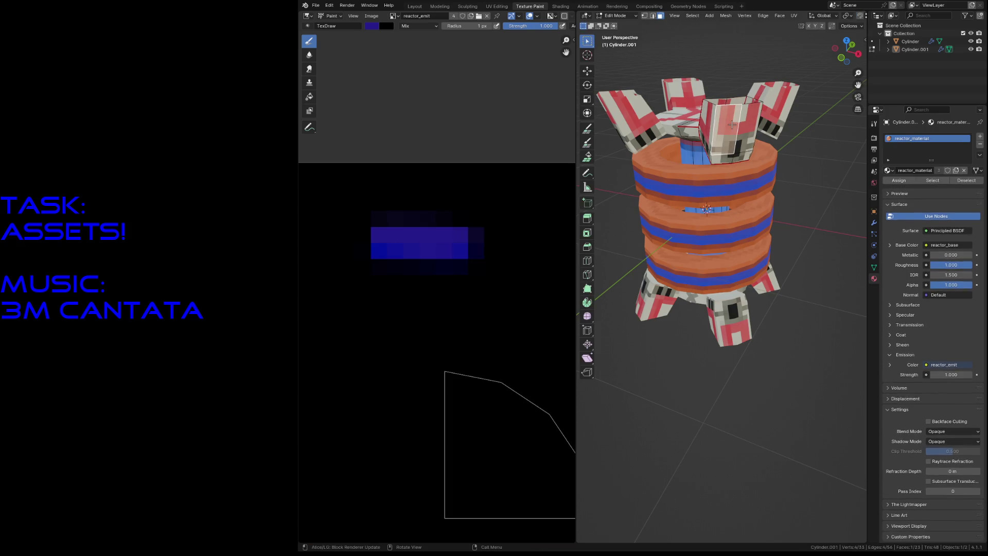
key("Tab")
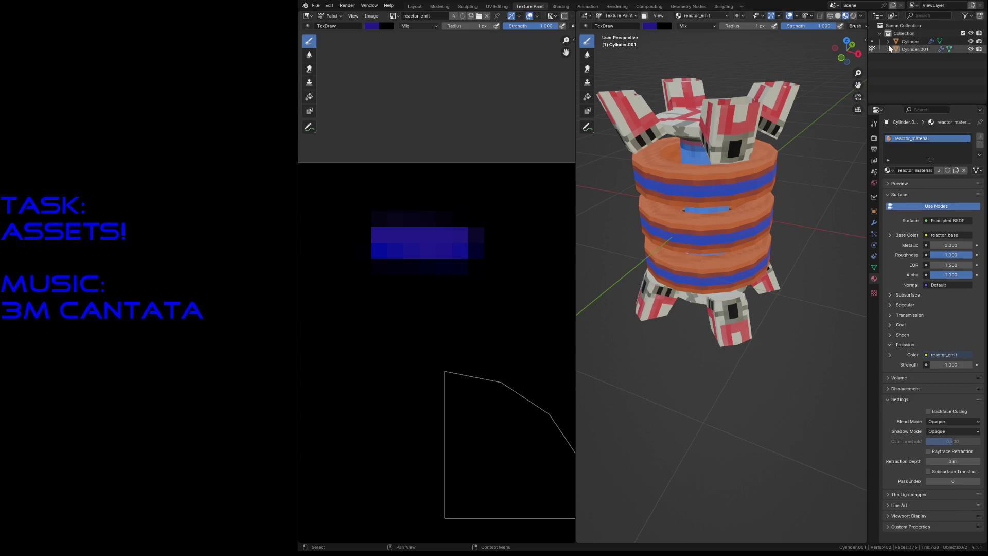
left_click(414, 6)
- Duplicate the reactor in place, rename the copy Collision, and save reactor.blend
left_click(659, 153)
key("shift+d")
right_click(659, 152)
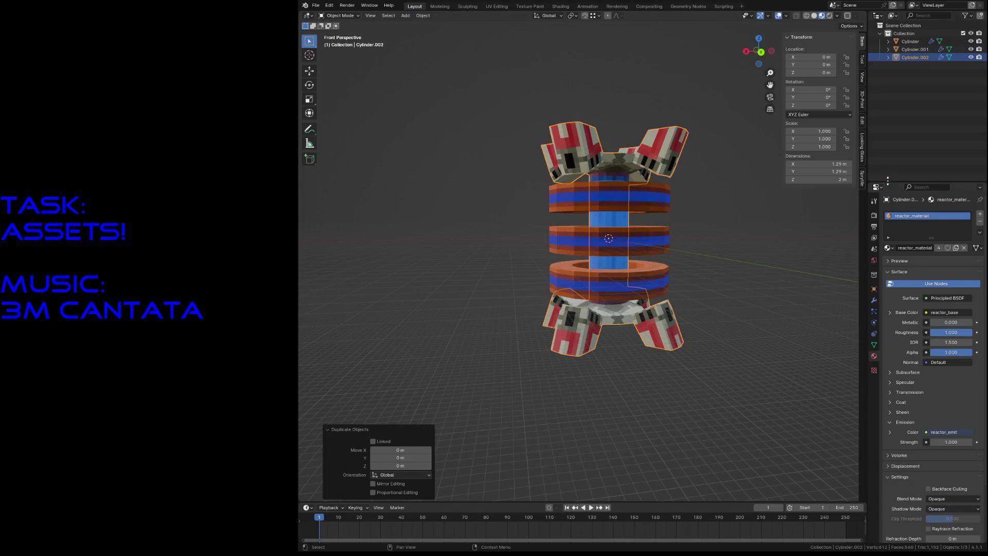
double_click(915, 57)
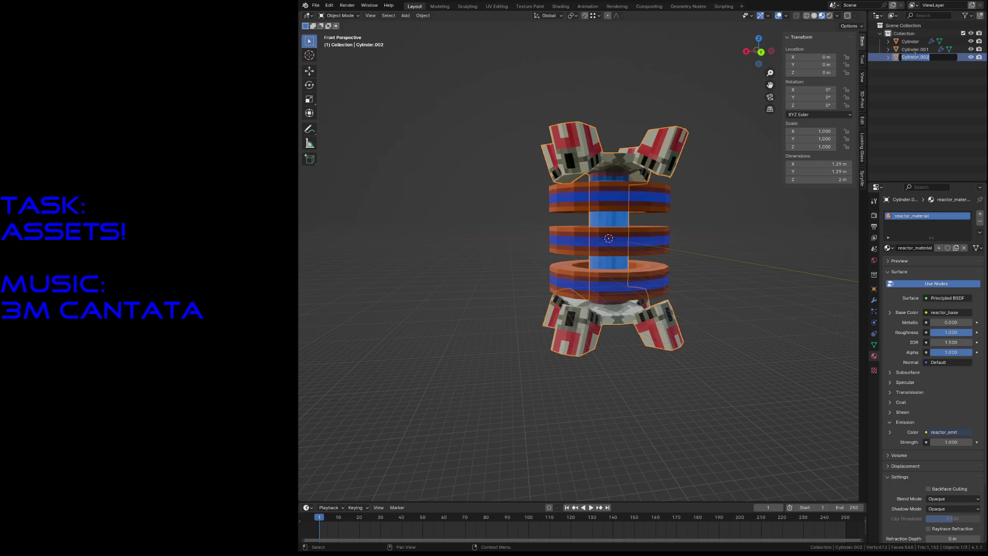
type("Collision")
key("Return")
key("ctrl+s")
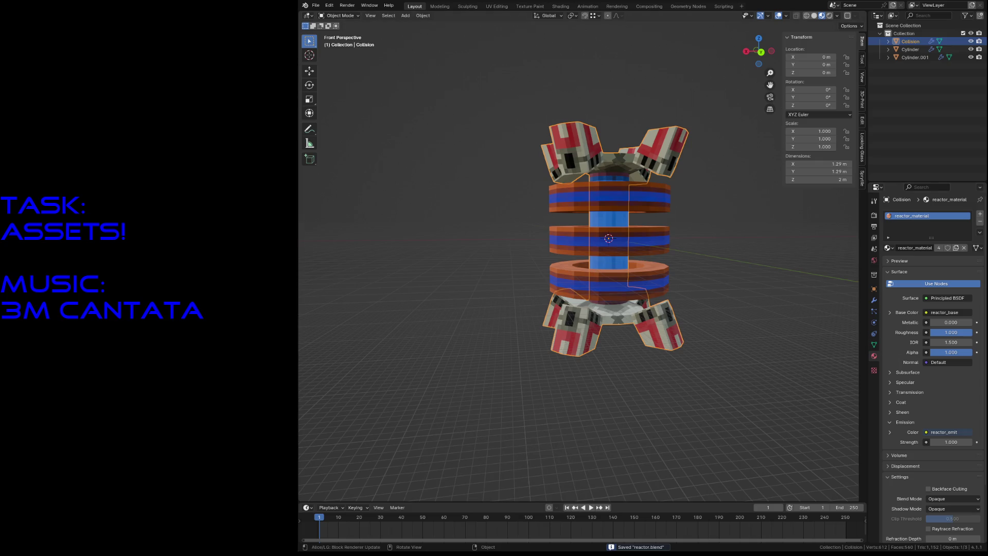
- Remove Collision's Mirror modifier and replace its mesh with a convex hull
left_click(874, 301)
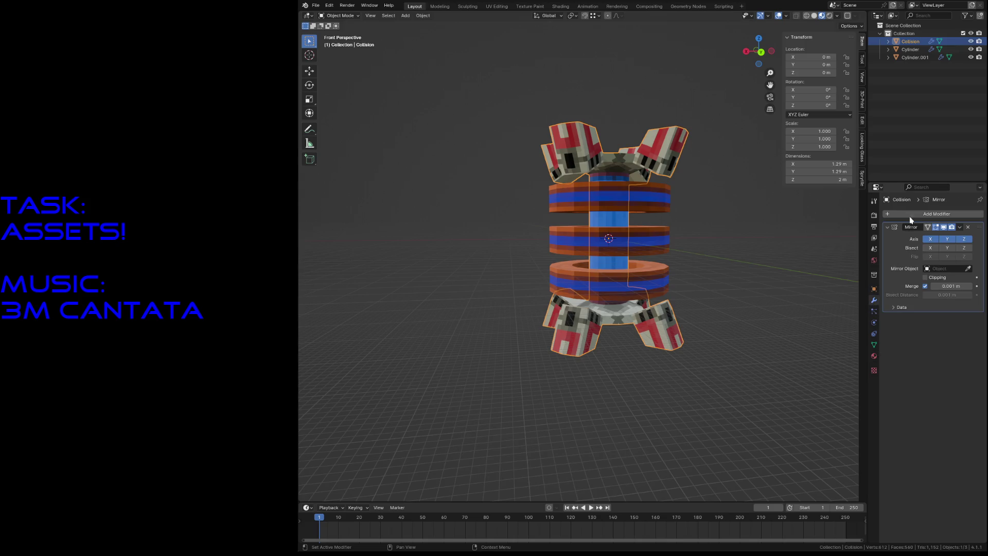
left_click(964, 228)
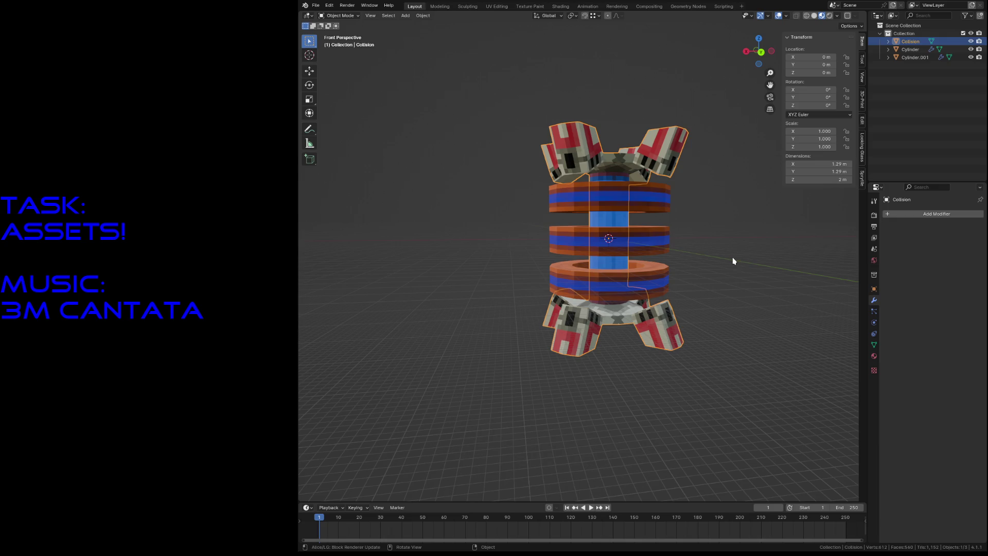
key("Tab")
key("a")
key("F3")
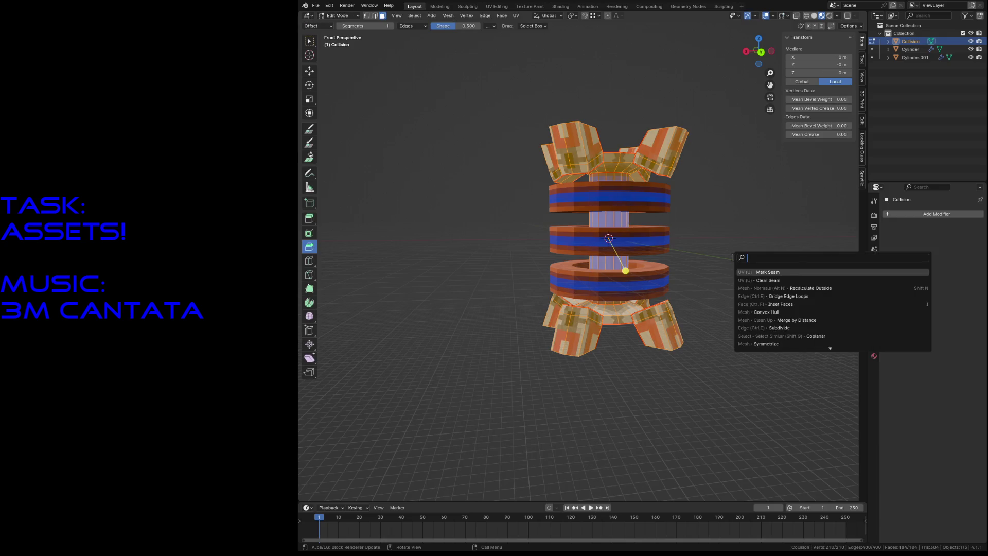
left_click(758, 311)
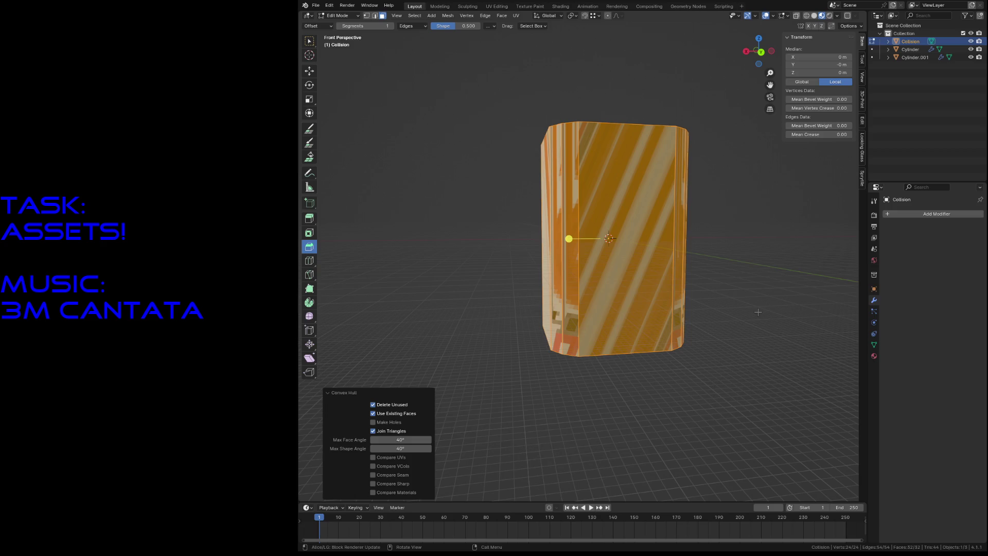
key("shift+grave")
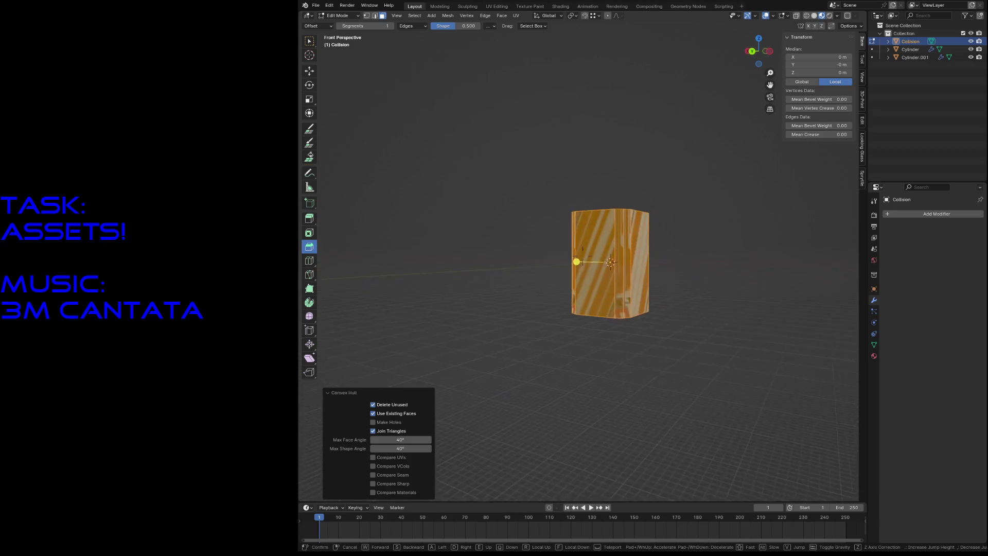
key("w")
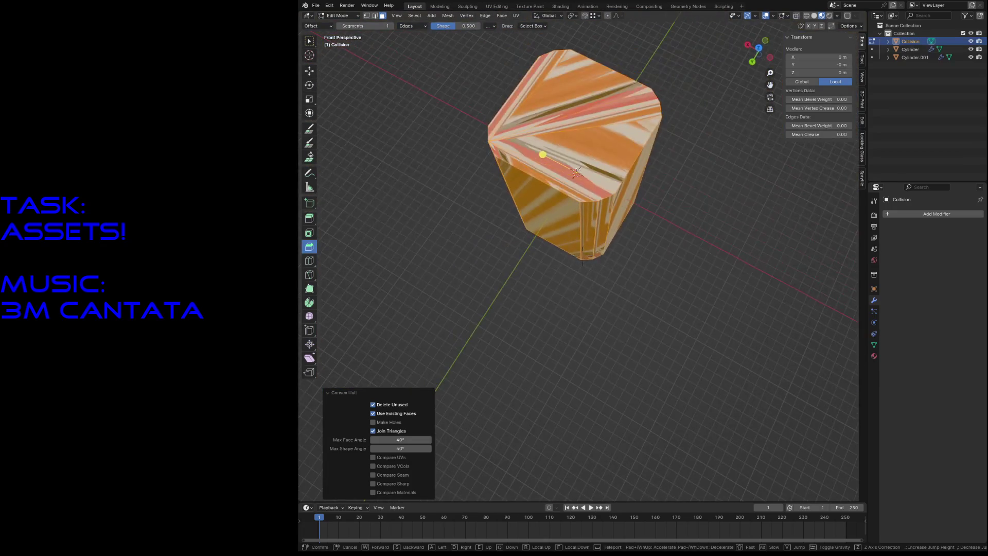
key("s")
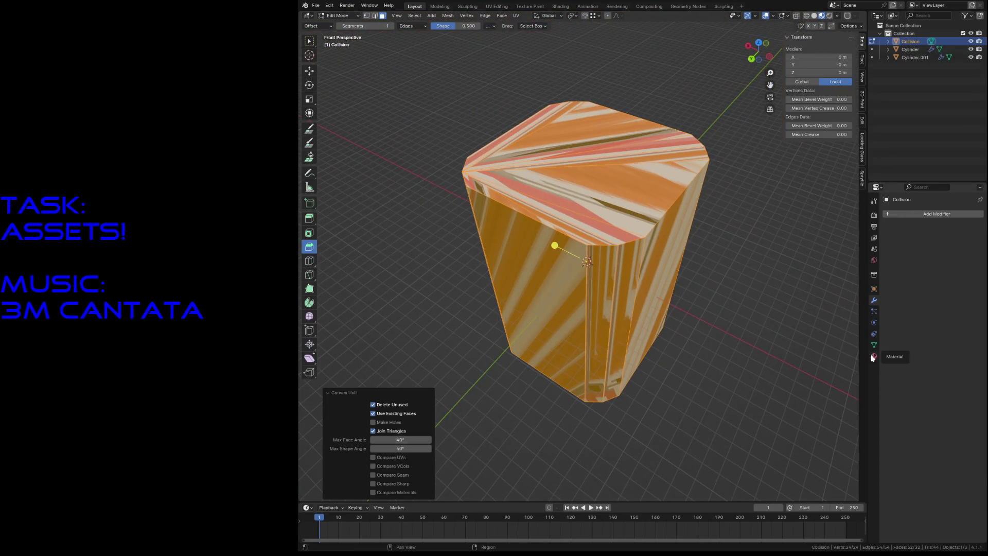
- Remove the reactor_material slot from Collision in Object Mode and save reactor.blend
left_click(874, 355)
left_click(980, 228)
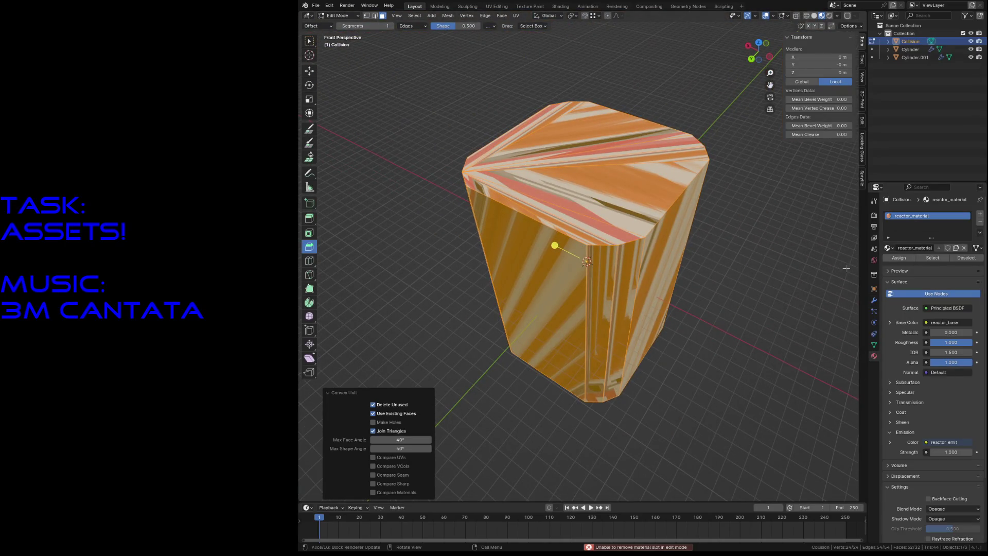
key("Tab")
left_click(980, 221)
left_click(765, 302)
key("ctrl+s")
- Set Collision's Display As option to Wire in Object properties
left_click(659, 222)
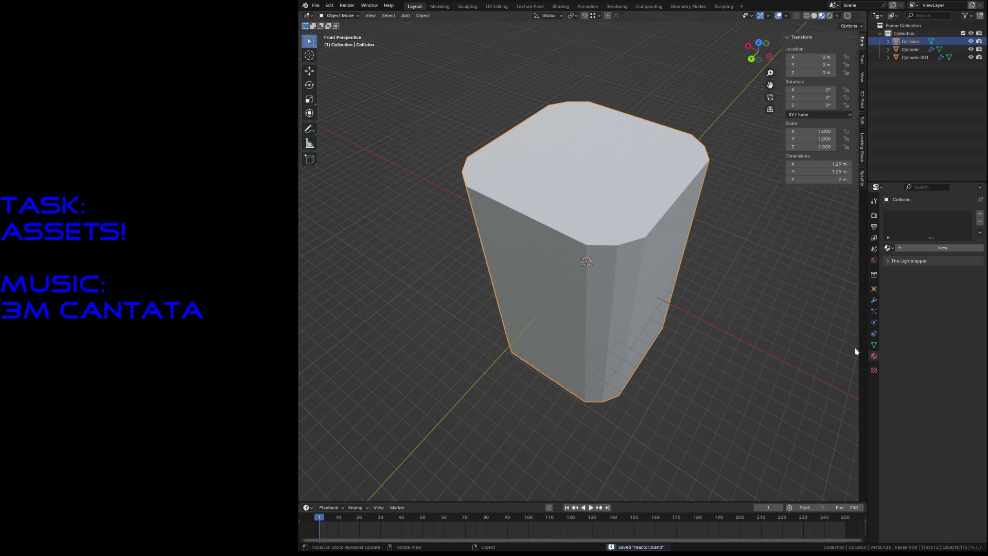
left_click(874, 289)
left_click(947, 488)
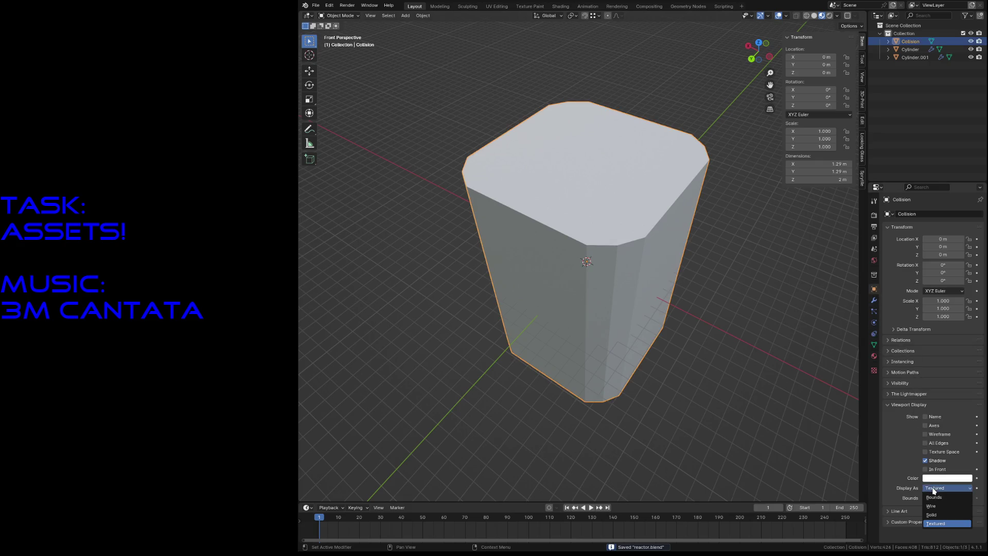
left_click(942, 501)
left_click(793, 441)
- Fly the view back to inspect the whole reactor inside its hull, then save
key("shift+grave")
key("s")
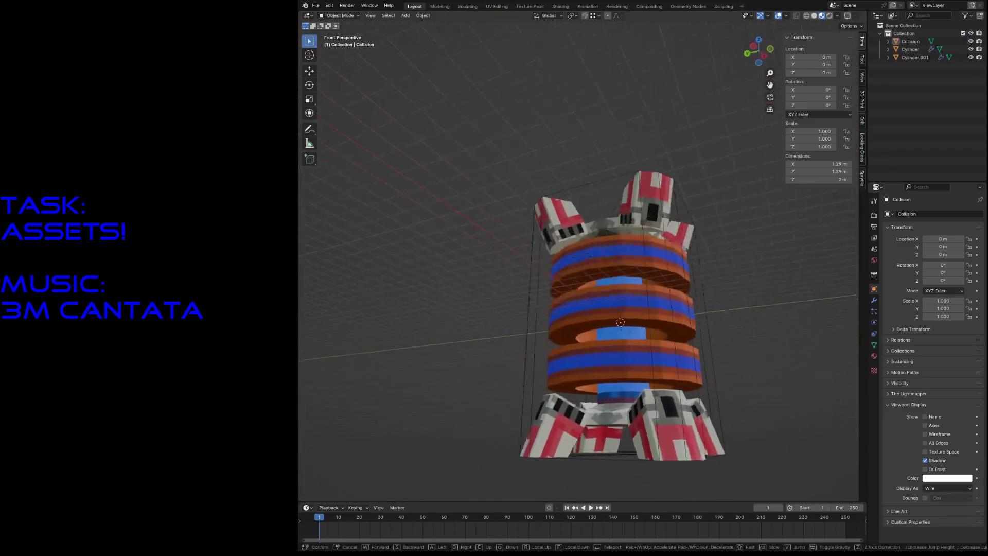
key("Return")
key("ctrl+s")
- Export the scene as glTF 2.0 (.glb/.gltf) from the File menu
left_click(319, 5)
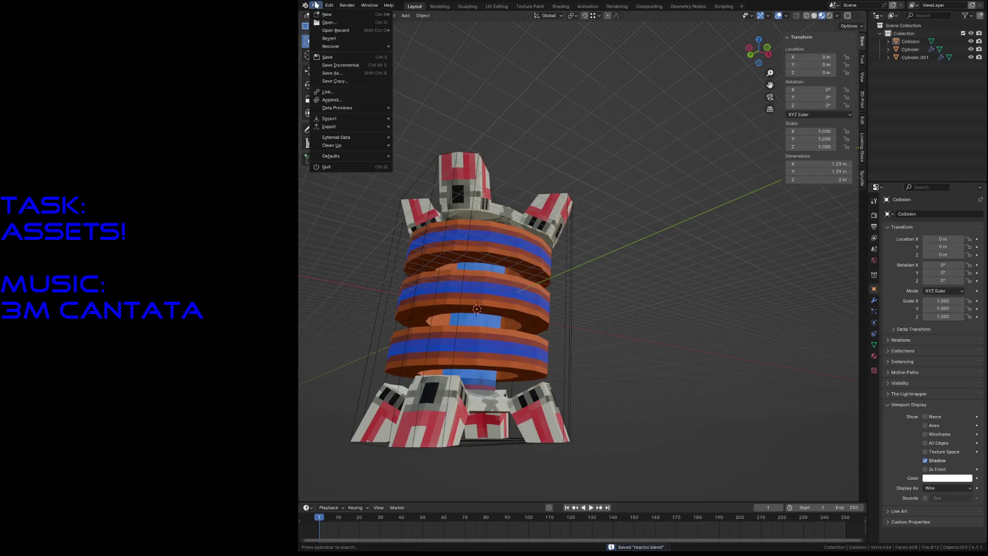
mouse_move(316, 127)
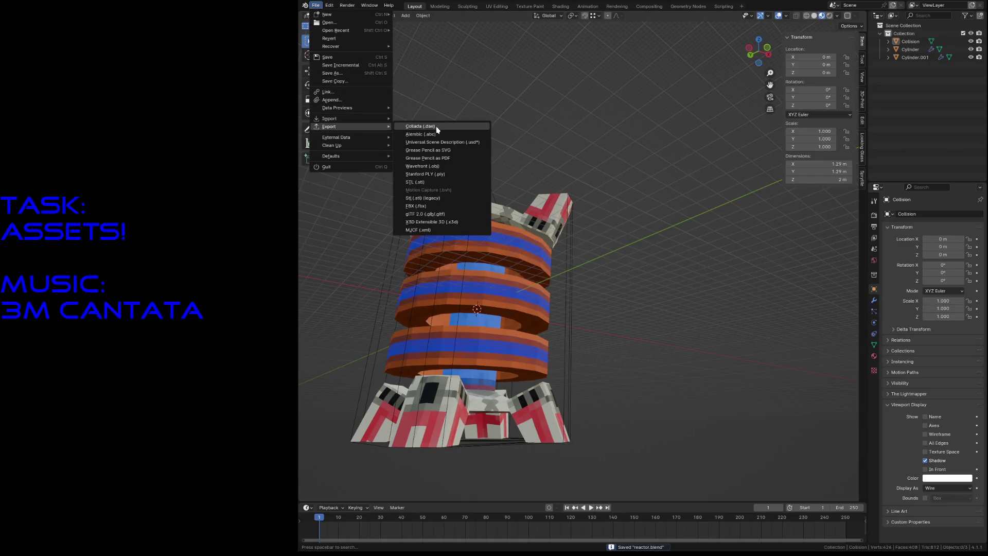
left_click(428, 214)
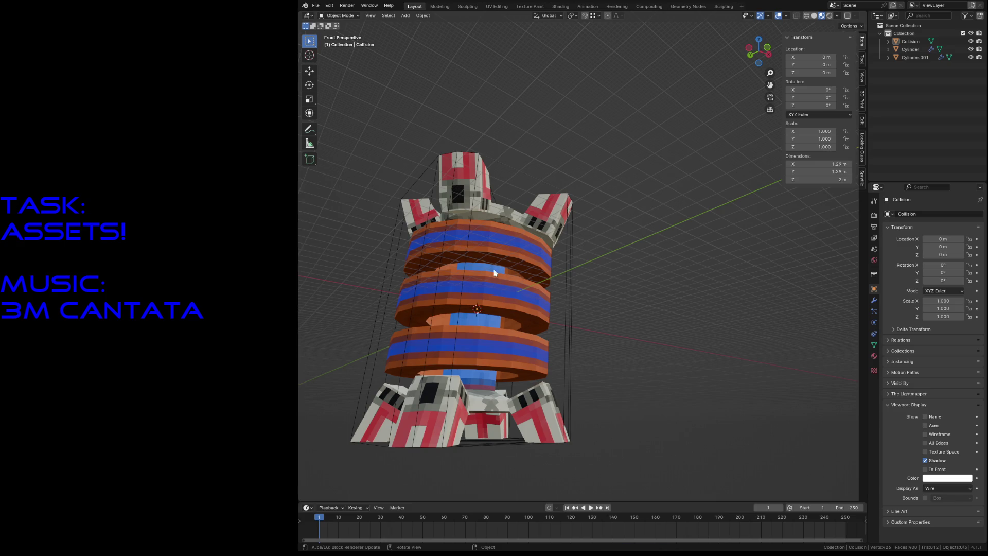
- Change spawn_reactor's scene path on line 424 from megahulk.glb to reactor.glb
key("ctrl+s")
key("alt+Tab")
key("Return")
key("j")
key("j")
key("j")
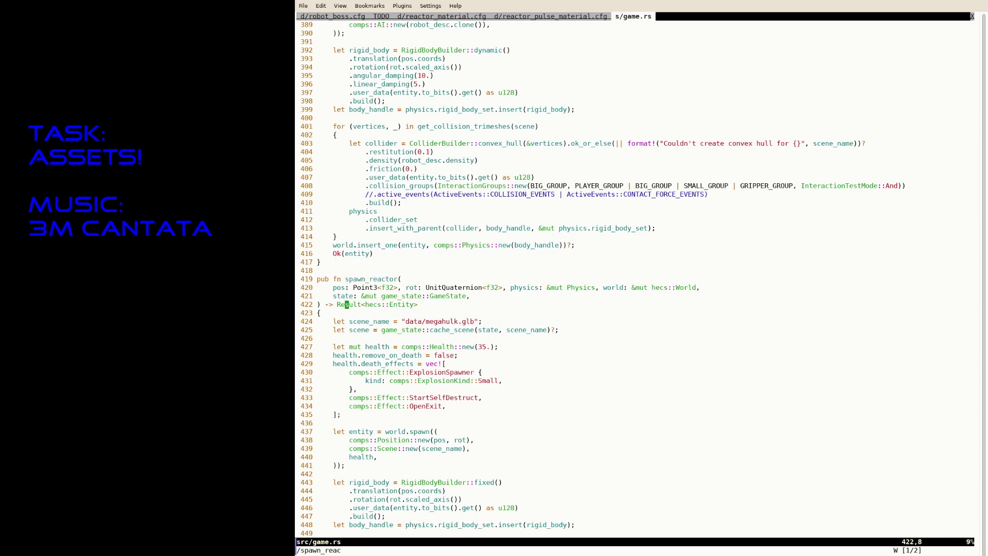
key("f")
key("slash")
type("i/reactor")
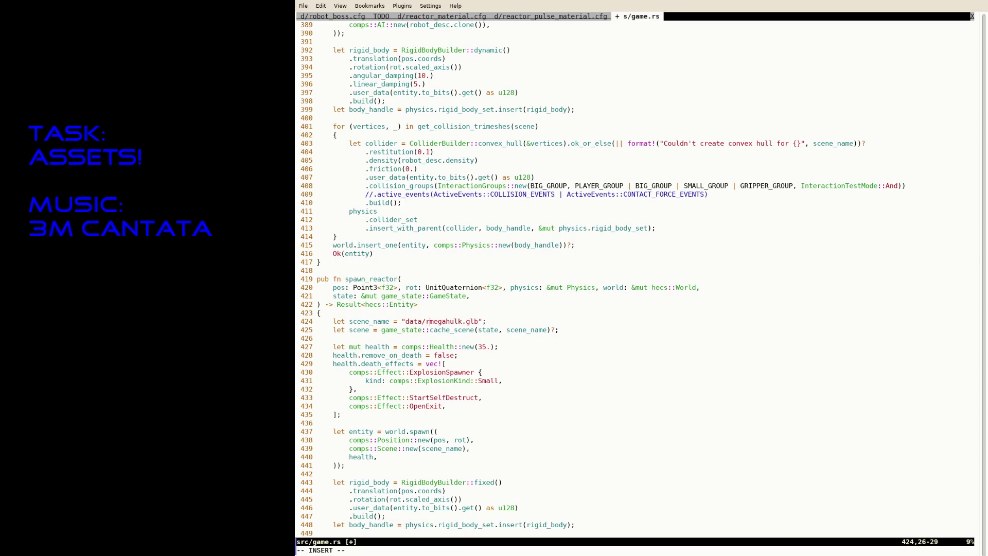
key("Delete")
key("Delete")
key("Delete")
key("Delete")
key("Delete")
key("Delete")
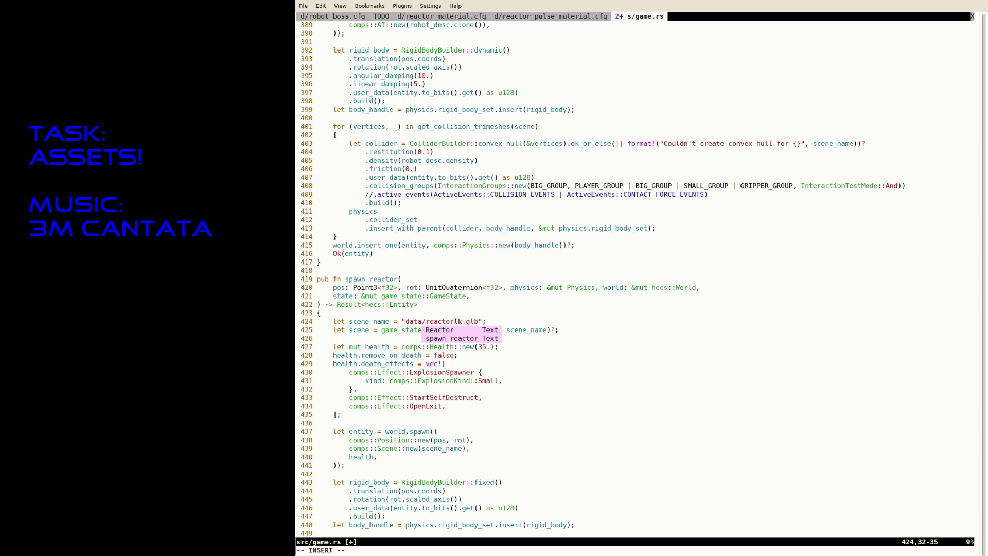
key("Escape")
- Suspend Neovim and rerun cargo run --release to rebuild and launch the game
key("ctrl+z")
type("R")
key("Right")
key("Return")
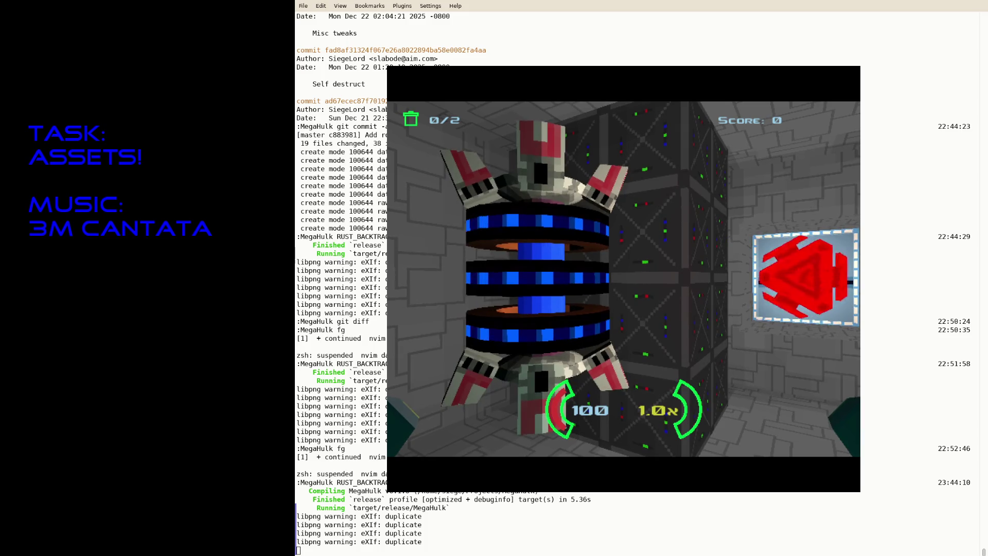
- Shoot the reactor until 'Self destruct in 10 seconds!' appears and watch the countdown
key("Left")
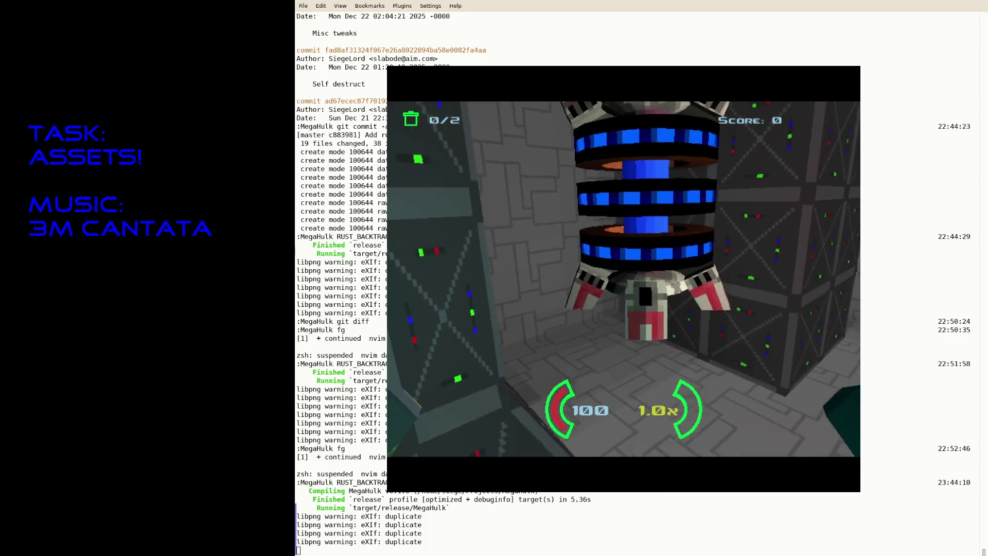
key("Down")
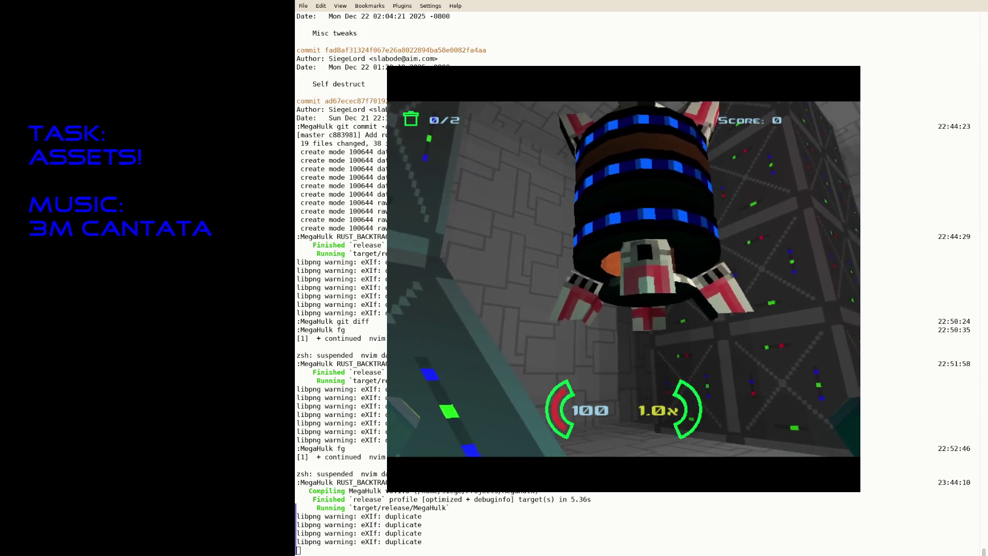
key("Up")
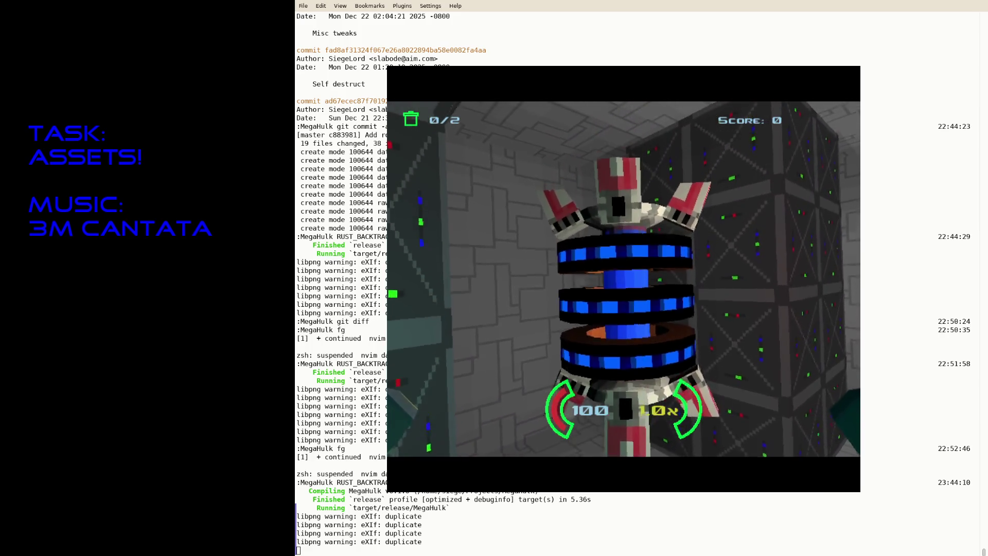
key("Right")
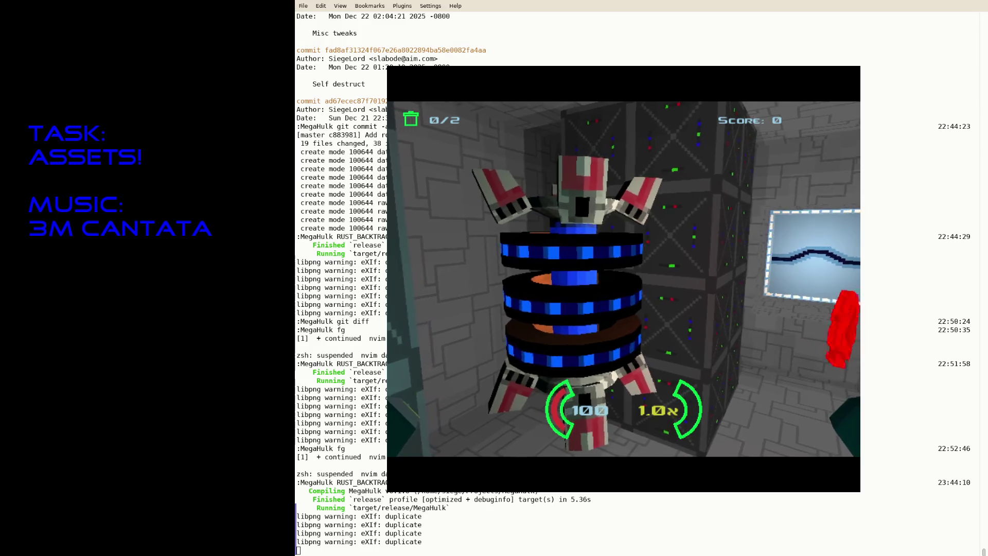
key("Down")
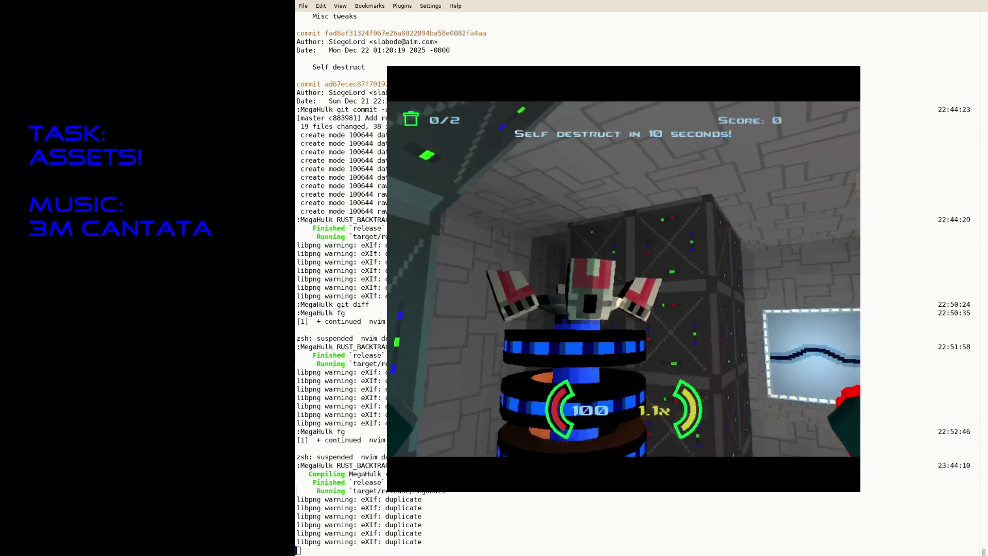
key("Up")
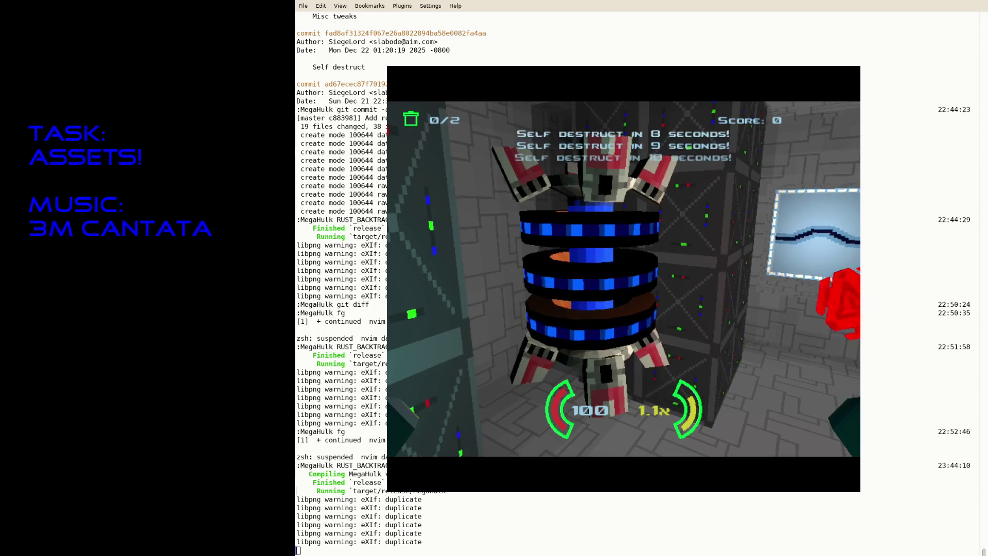
key("Down")
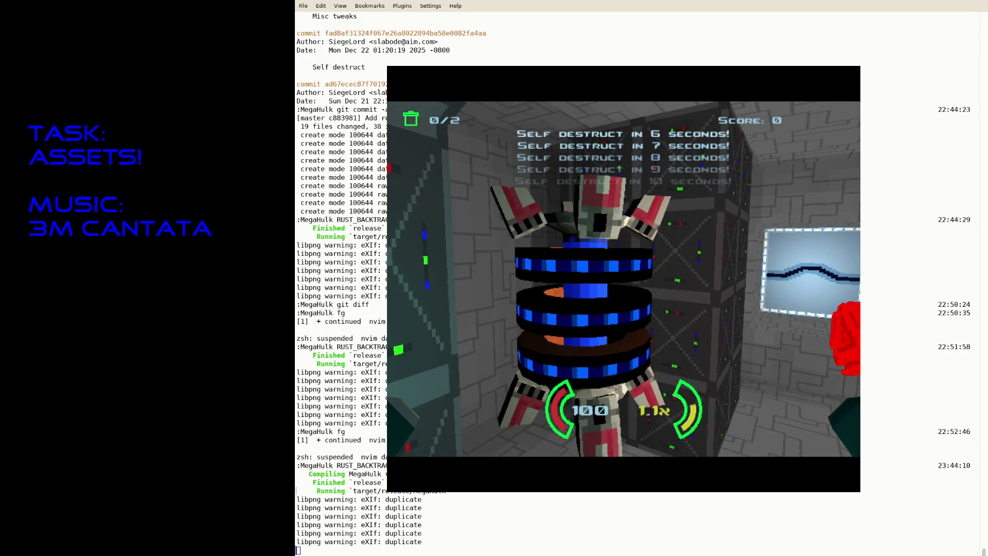
- Quit the game and resume Neovim with fg
key("Escape")
type("fg")
key("Return")
- Find the Small explosion on line 960 and insert a 5 into its 0.1 scale
key("slash")
type("Small")
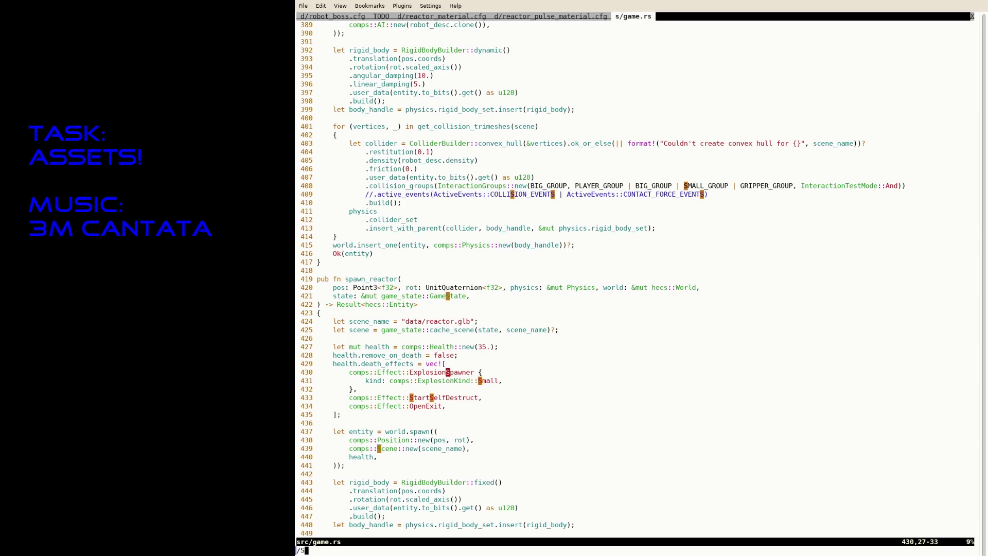
key("Return")
key("shift+n")
key("n")
key("shift+n")
key("dollar")
key("h")
key("i")
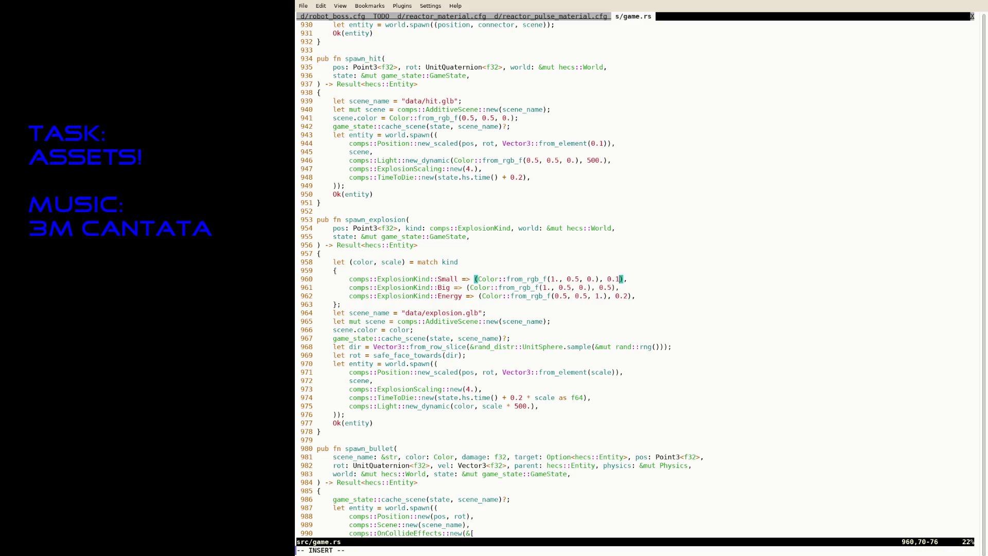
type("5")
key("Escape")
- Save game.rs with :w, suspend Neovim, and rerun cargo run --release
type(":w")
key("Return")
key("ctrl+z")
key("Up")
key("Return")
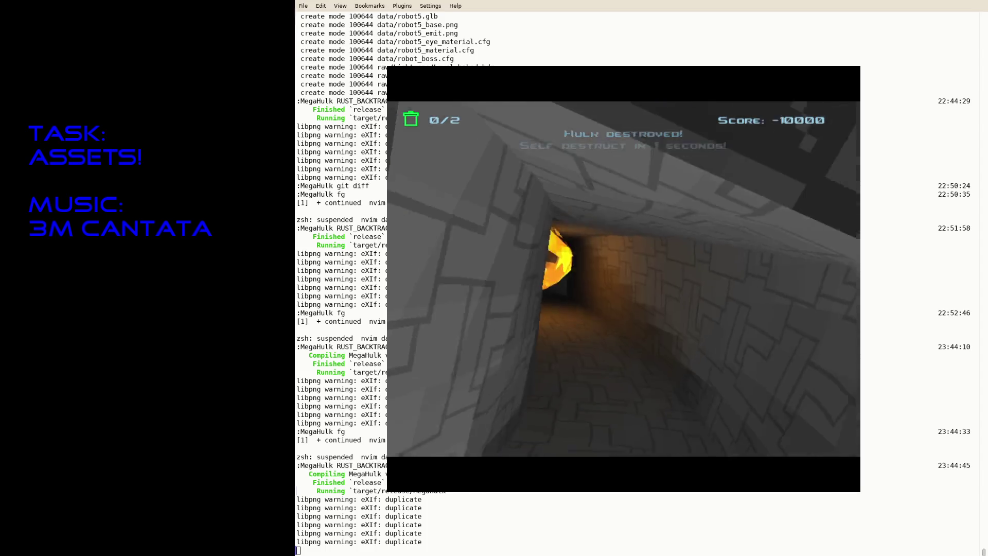
- Relaunch the game with cargo run --release after 'Hulk destroyed!' appears
key("Up")
key("Return")
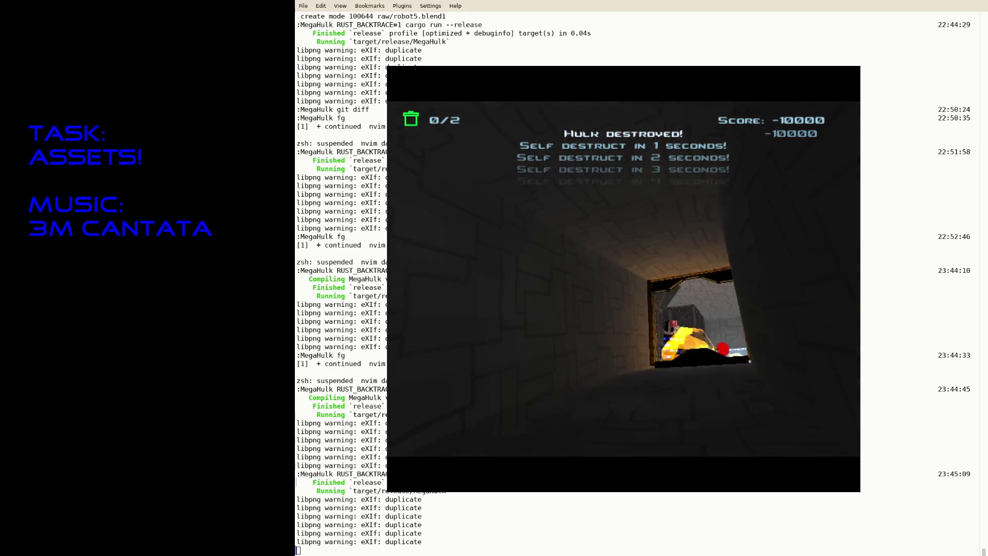
key("Up")
key("Return")
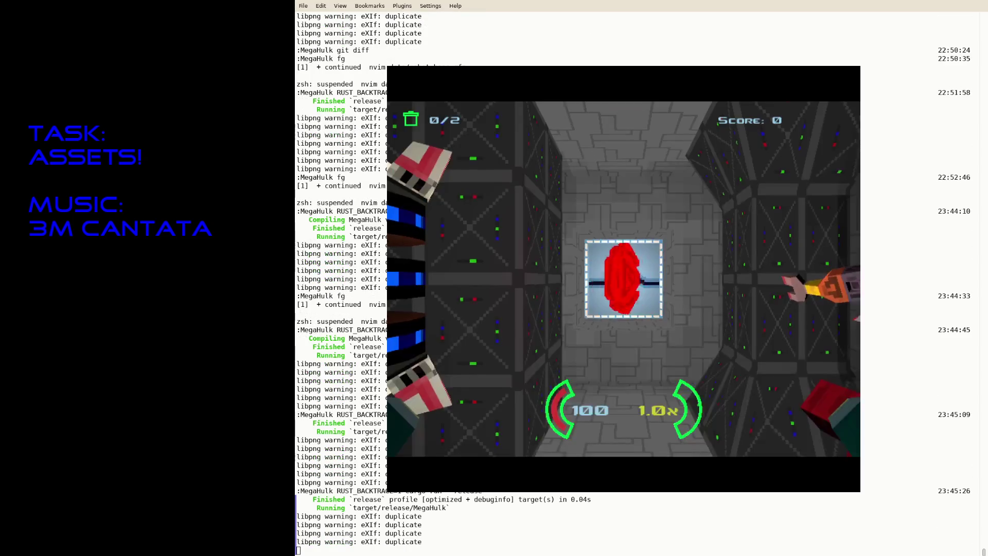
- Move around the reactor, quit the game, and resume Neovim with fg
key("s")
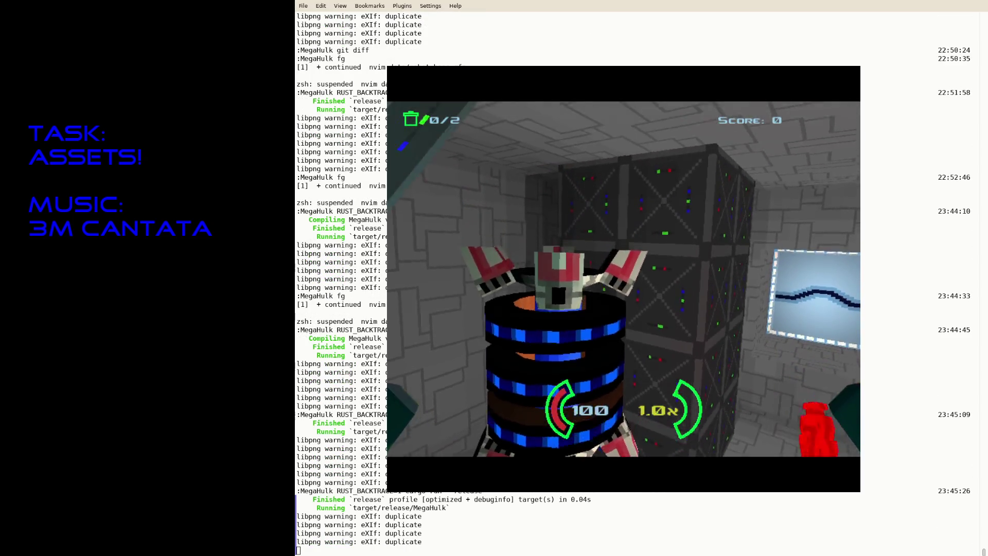
key("space")
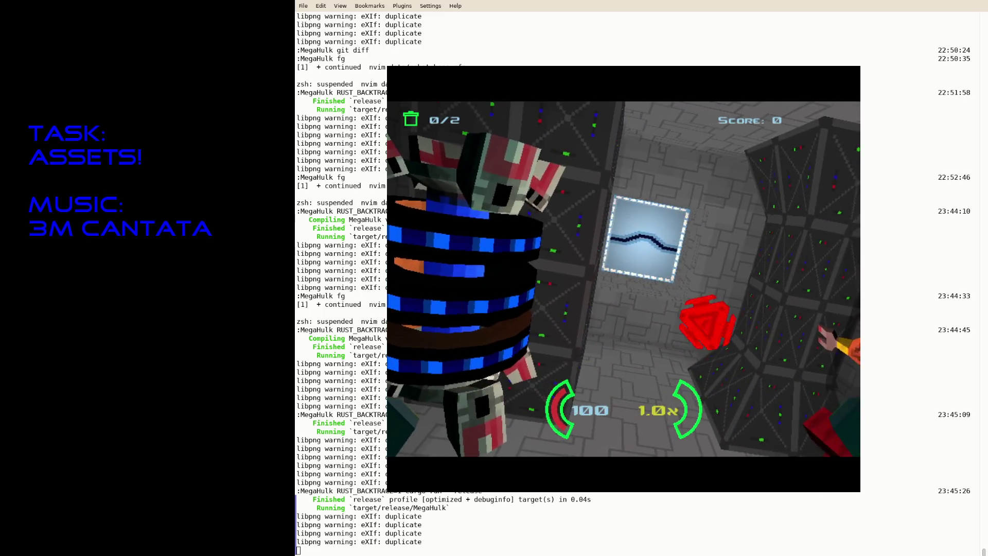
key("Escape")
type("fg")
key("Return")
- Find the spawn_reactor definition in game.rs and read through its health setup and death effects
type("/spawn_reac")
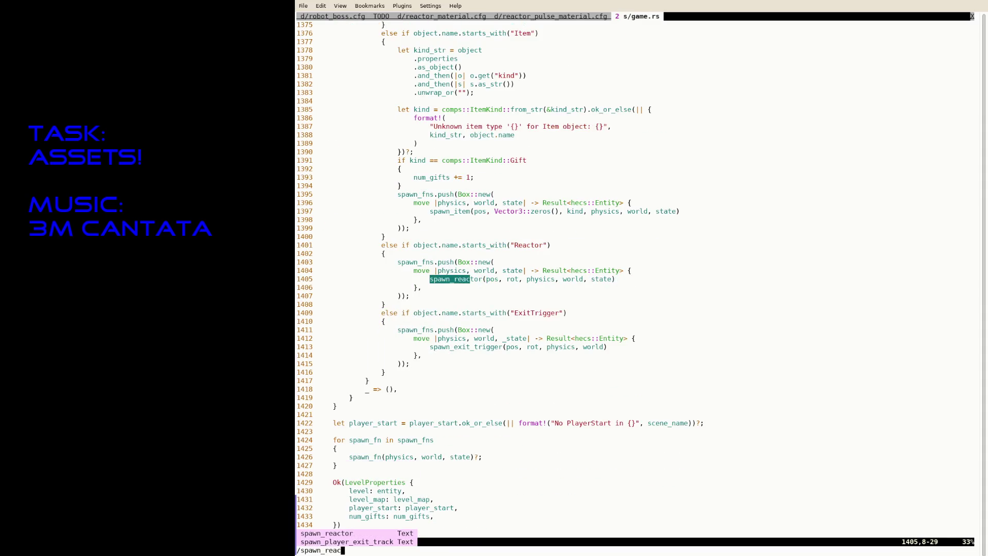
key("Return")
key("N")
key("j")
key("j")
key("j")
key("j")
key("j")
key("j")
key("k")
key("k")
key("k")
key("j")
key("j")
key("j")
key("j")
- Check the spawn_reactor call site, undo the stray edit, save game.rs, and recall cargo run --release
type("k")
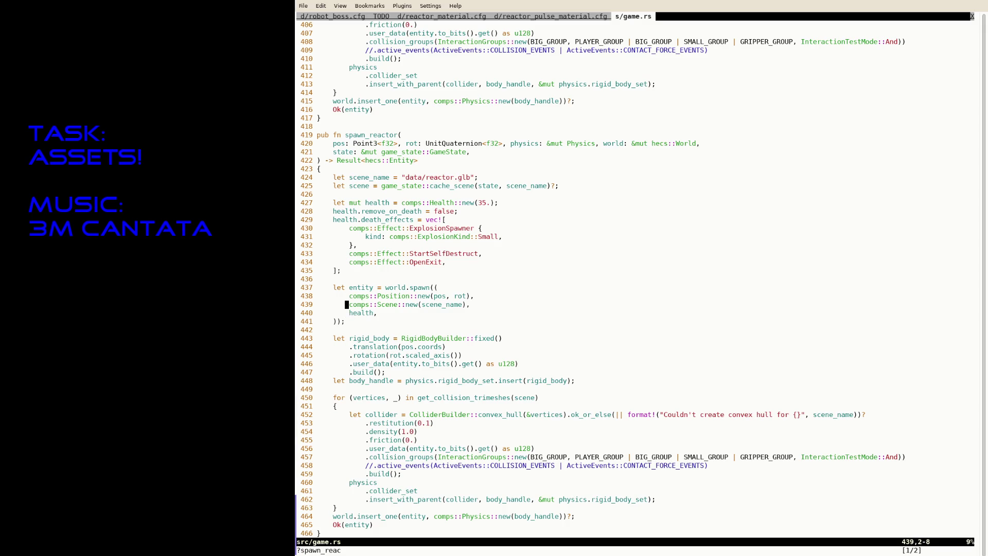
type("/spawn_rea")
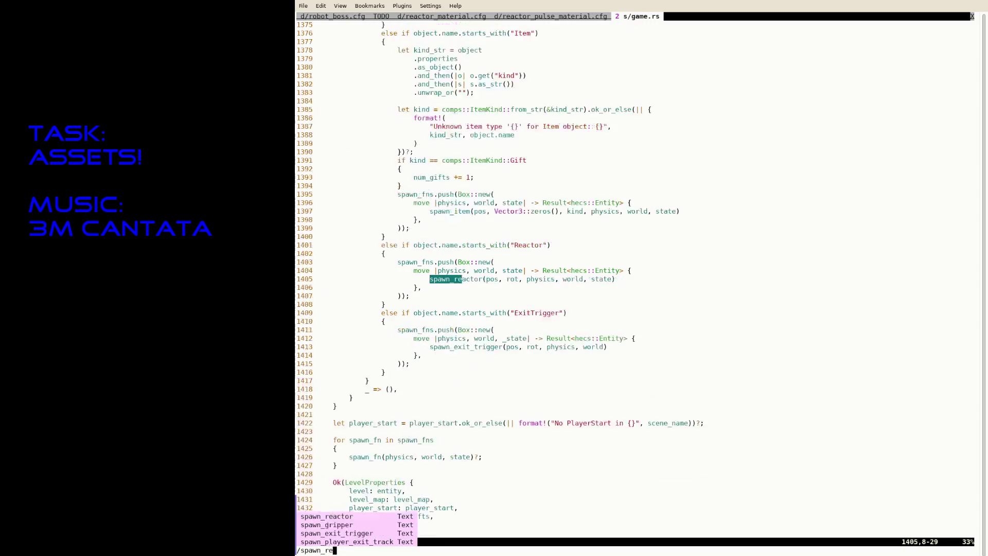
key("Return")
key("X")
key("i")
key("Escape")
type("u")
type("/spawn_r")
type("eaco")
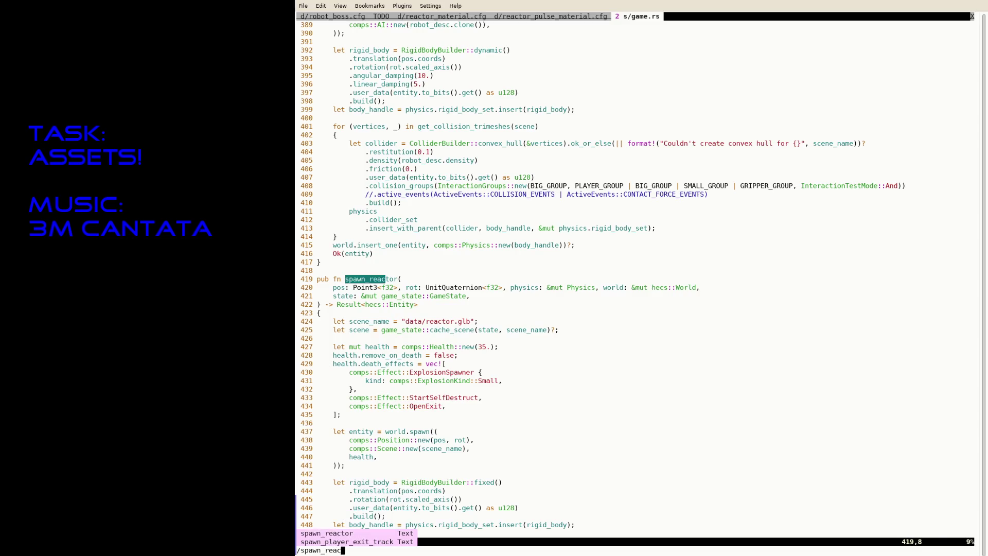
key("BackSpace")
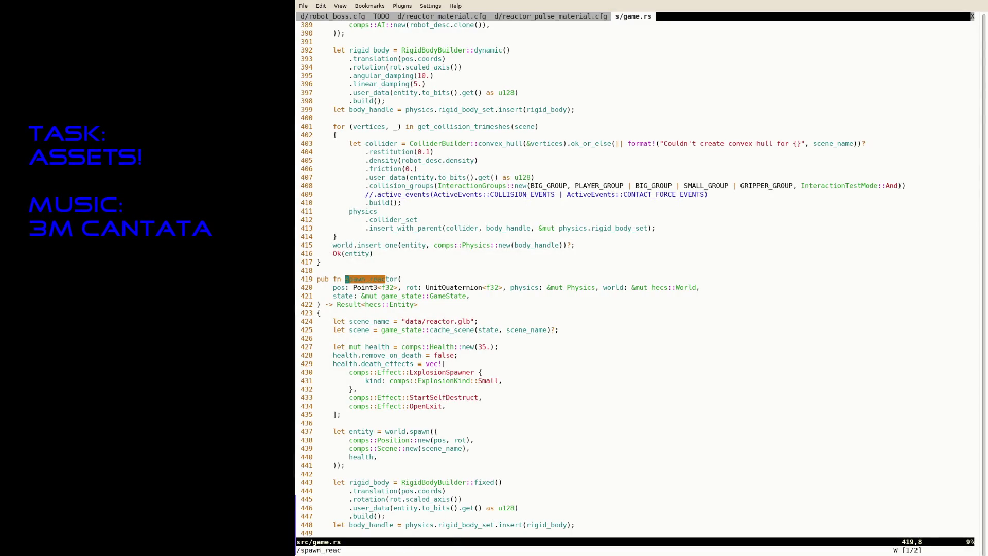
key("ctrl+s")
key("ctrl+z")
key("Up")
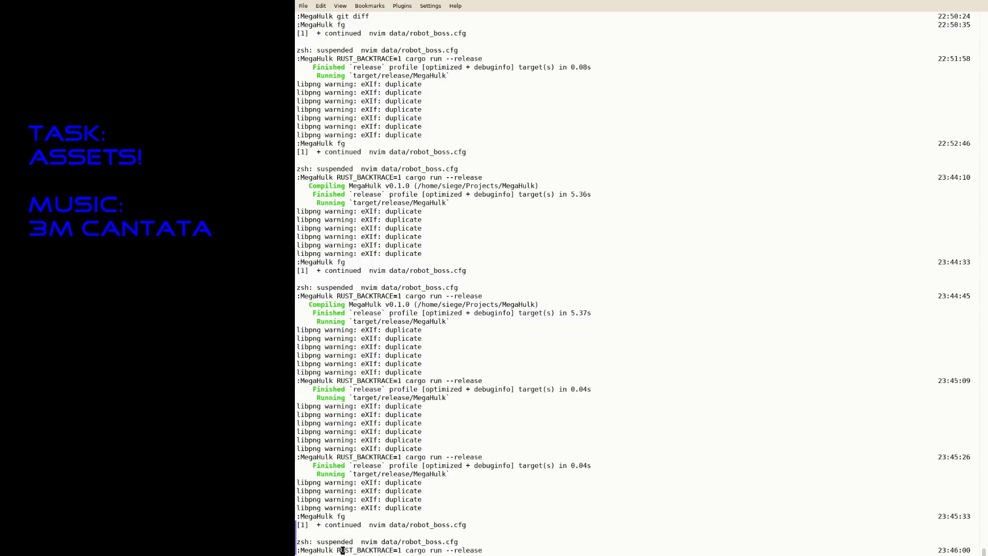
- Launch MegaHulk, shoot the reactor to start the self-destruct countdown, then quit mid-countdown
key("Return")
left_click(623, 279)
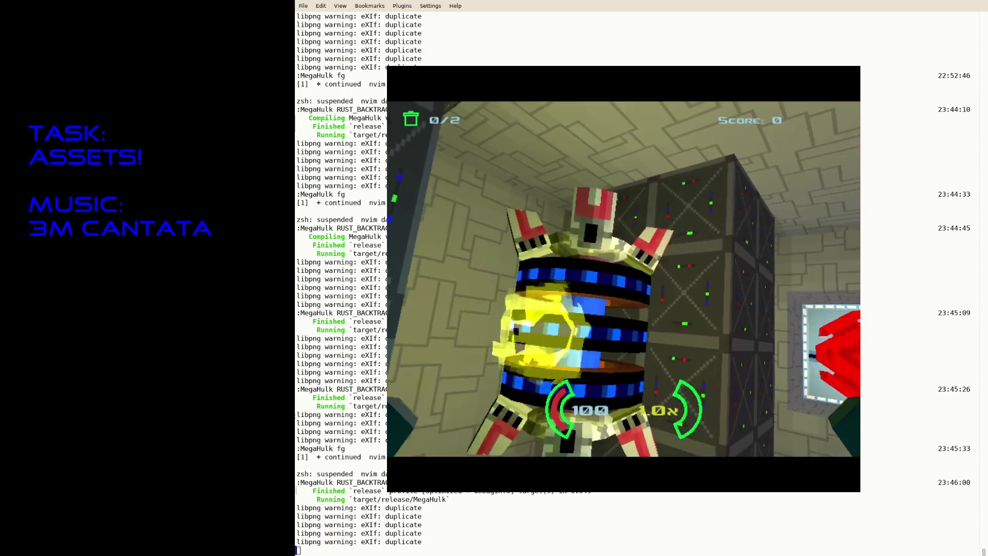
left_click(623, 278)
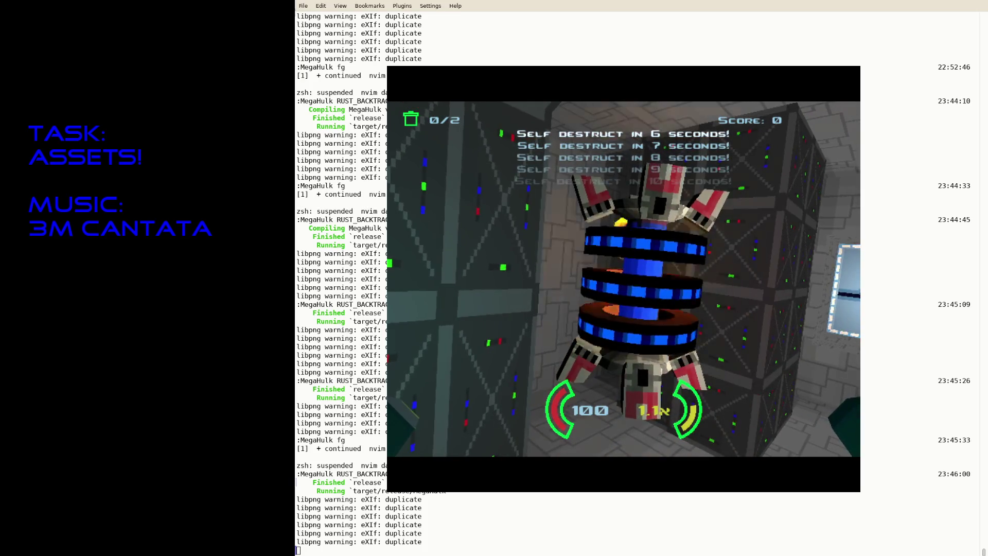
key("Escape")
- Glance at reactor_pulse_material.cfg in Neovim, then rebuild and relaunch the game with cargo run --release
type("fg")
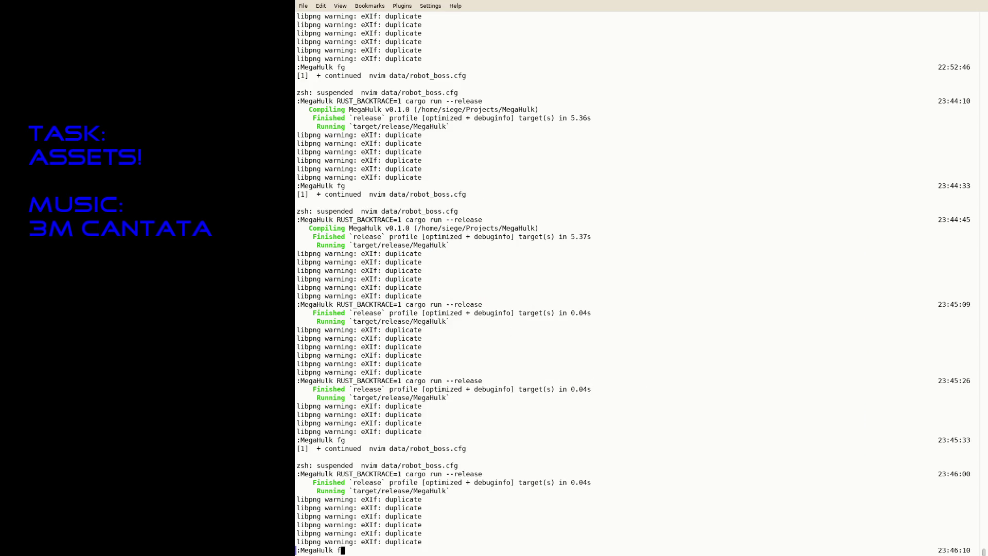
key("Return")
type(":tabp")
key("Return")
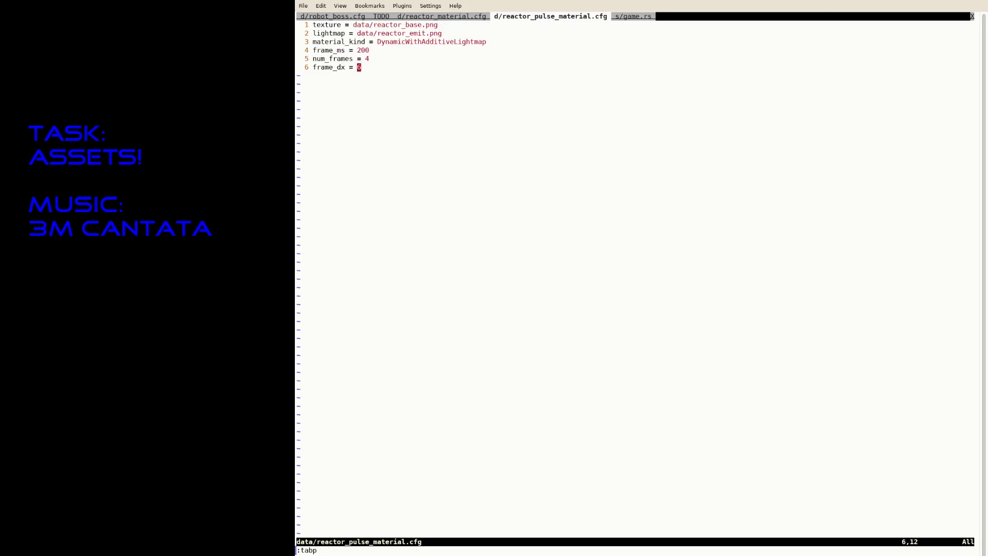
key("ctrl+z")
key("Up")
key("Return")
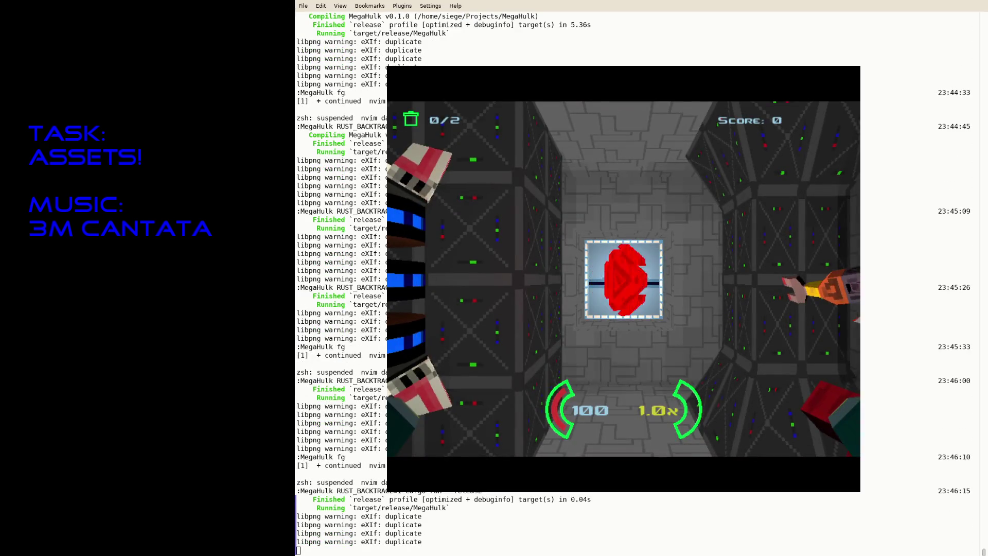